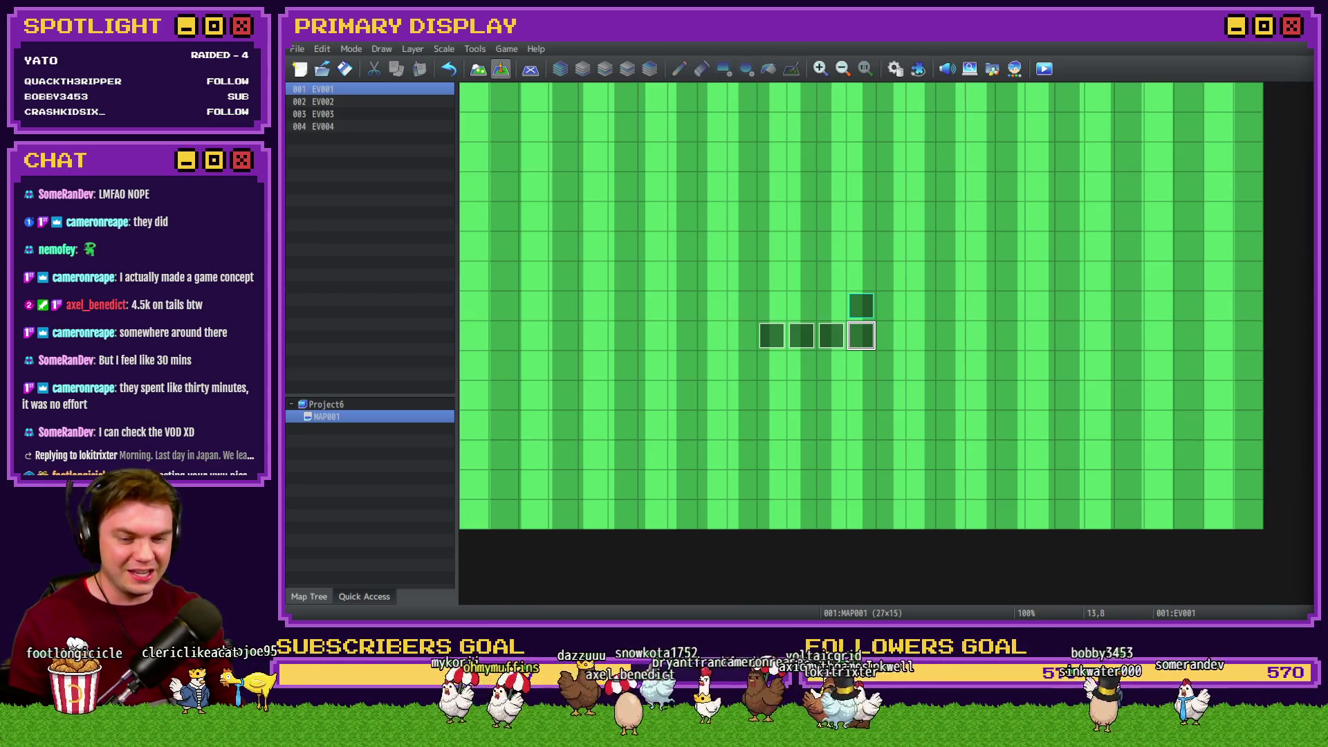
# Switch to the Tomb of Vercilias Trello board and open the Channel Point Credit Names card
pyautogui.hotkey('alt', 'Tab')
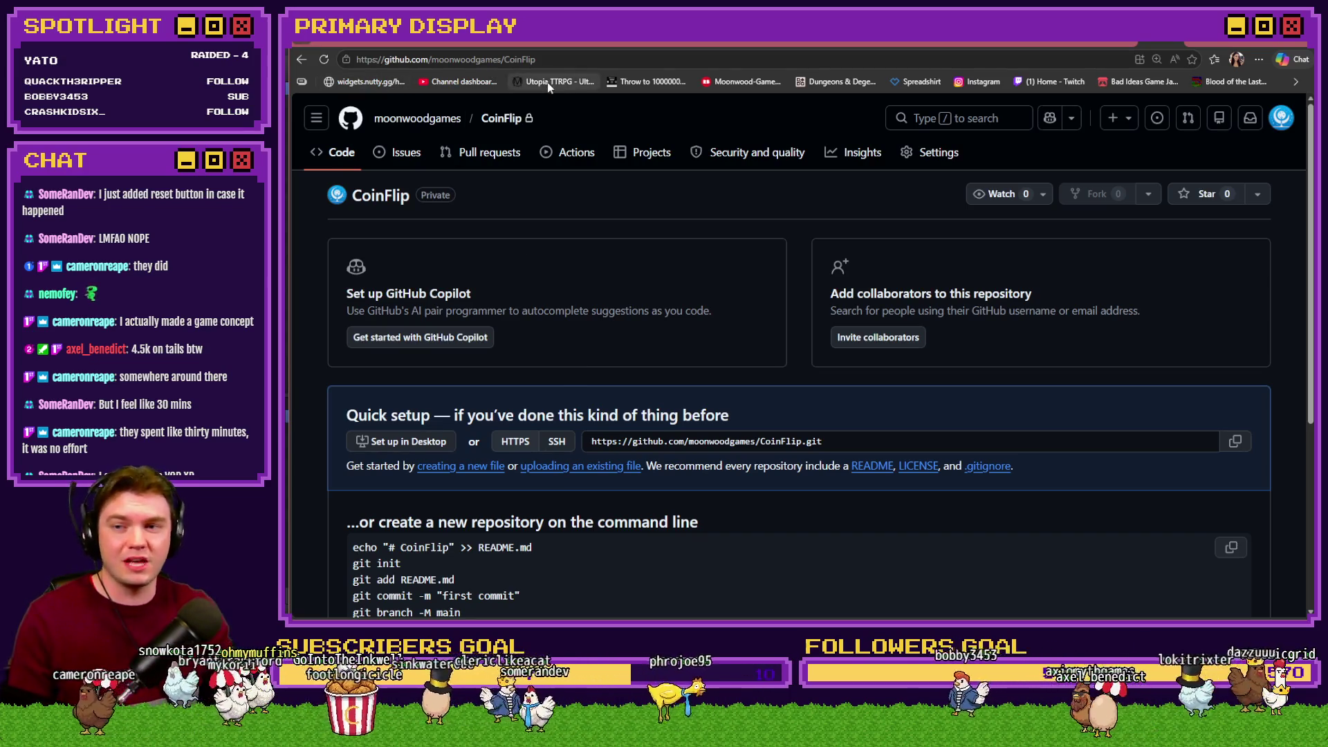
pyautogui.hotkey('alt', 'Tab')
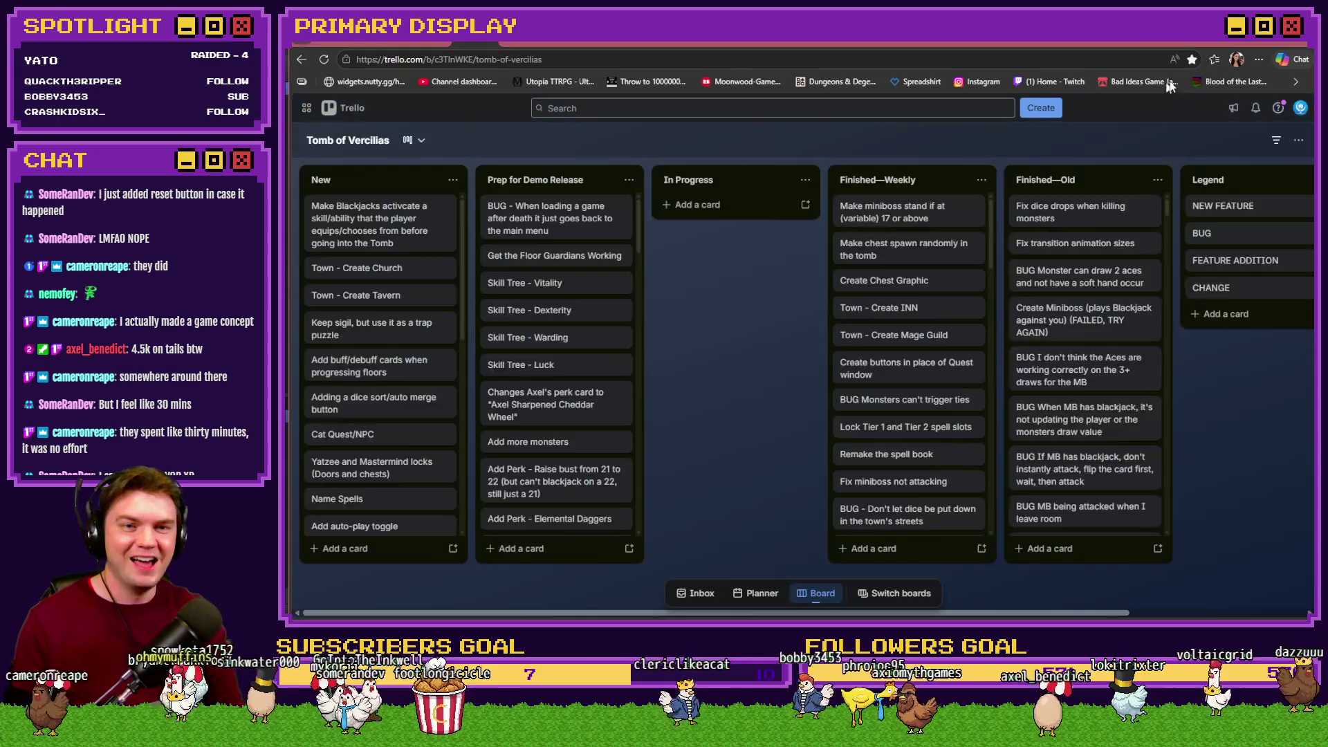
pyautogui.scroll(-5, 380, 339)
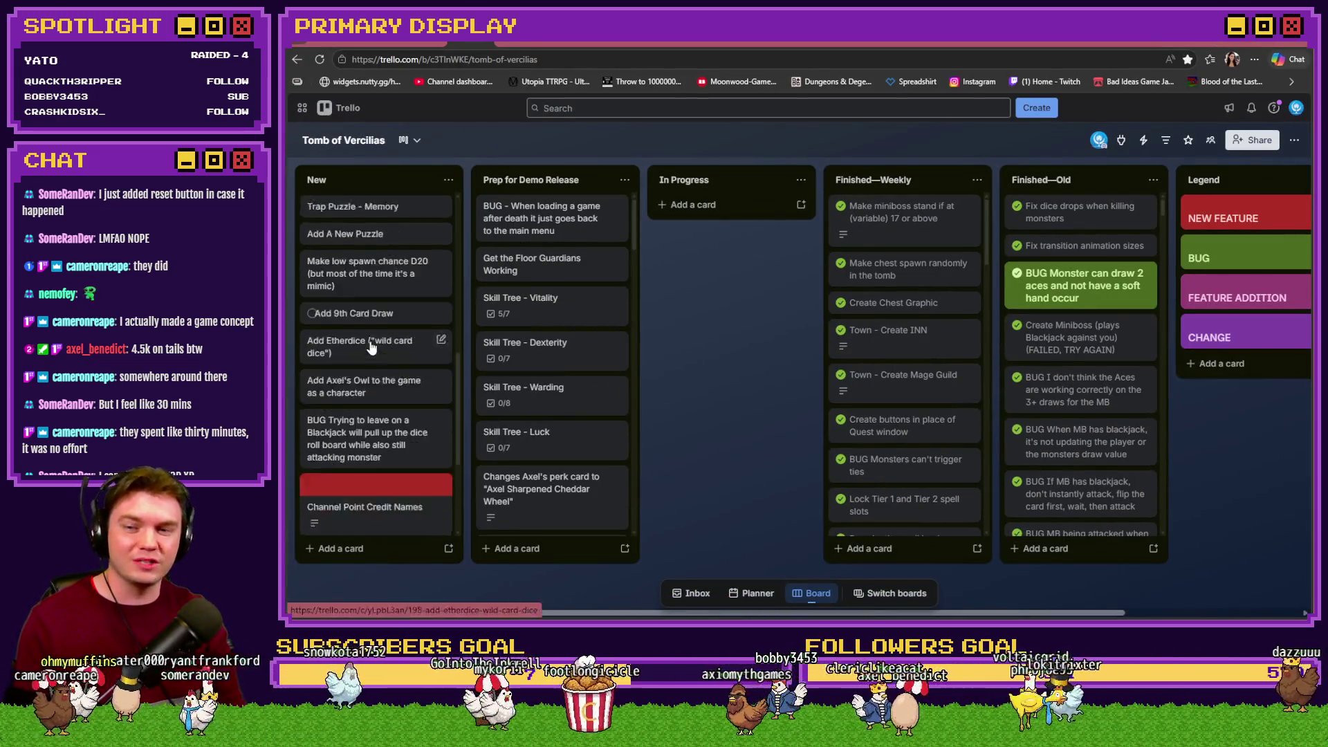
pyautogui.click(380, 339)
pyautogui.scroll(-2, 614, 374)
pyautogui.scroll(-2, 623, 415)
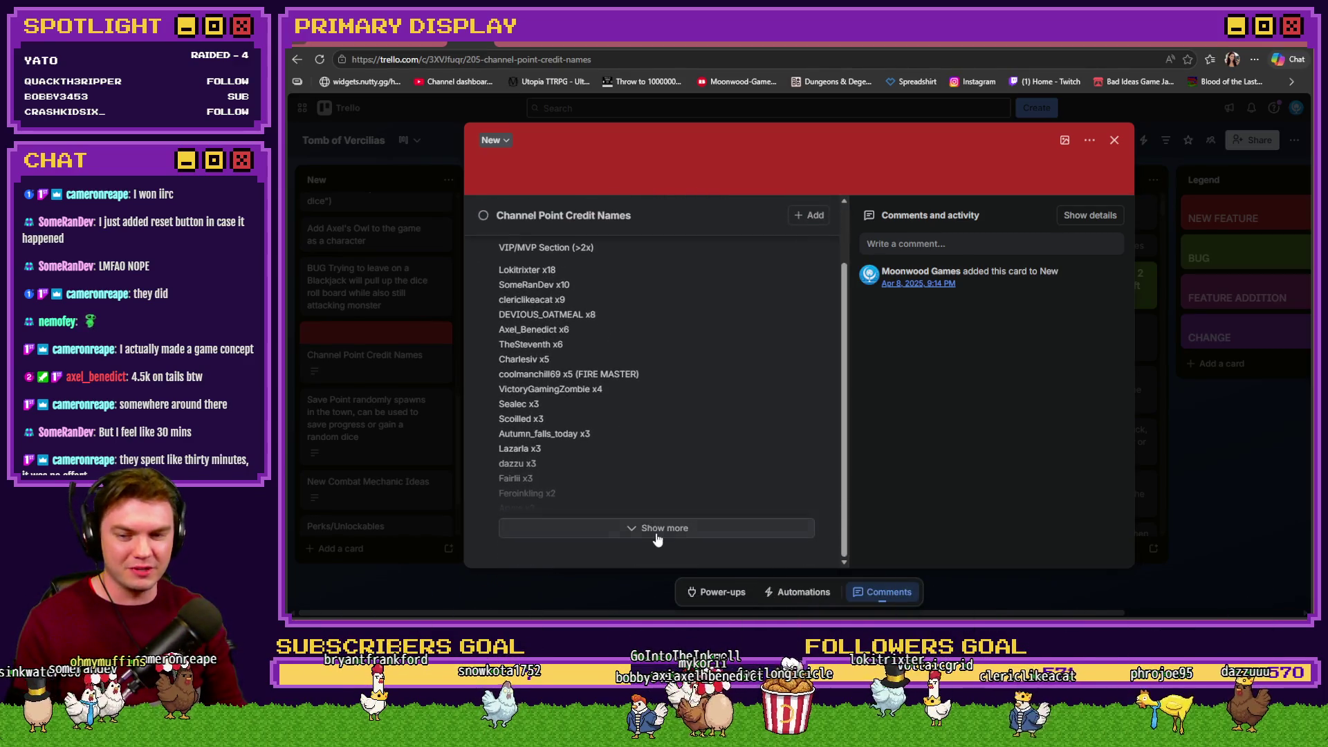
# Change a VIP's credit count from x6 to x7 in the full credits description, save, and close the card
pyautogui.click(657, 536)
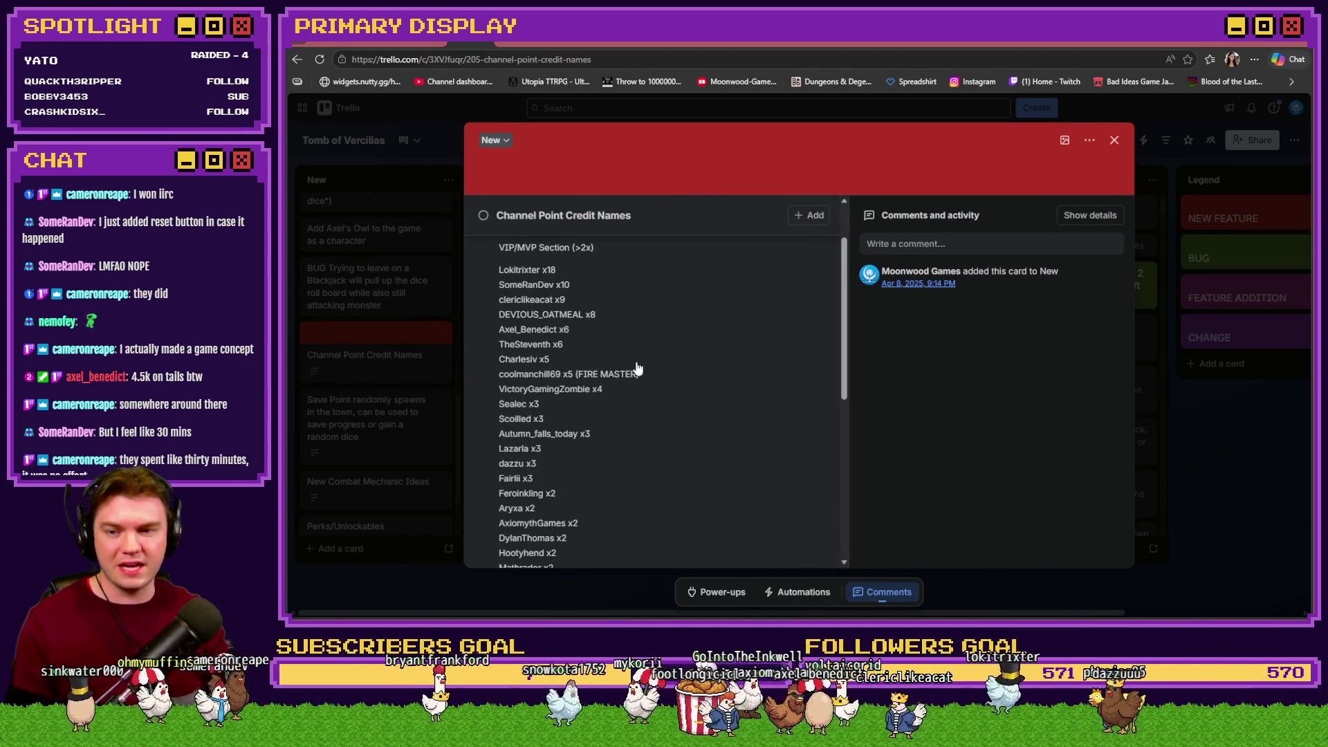
pyautogui.click(589, 346)
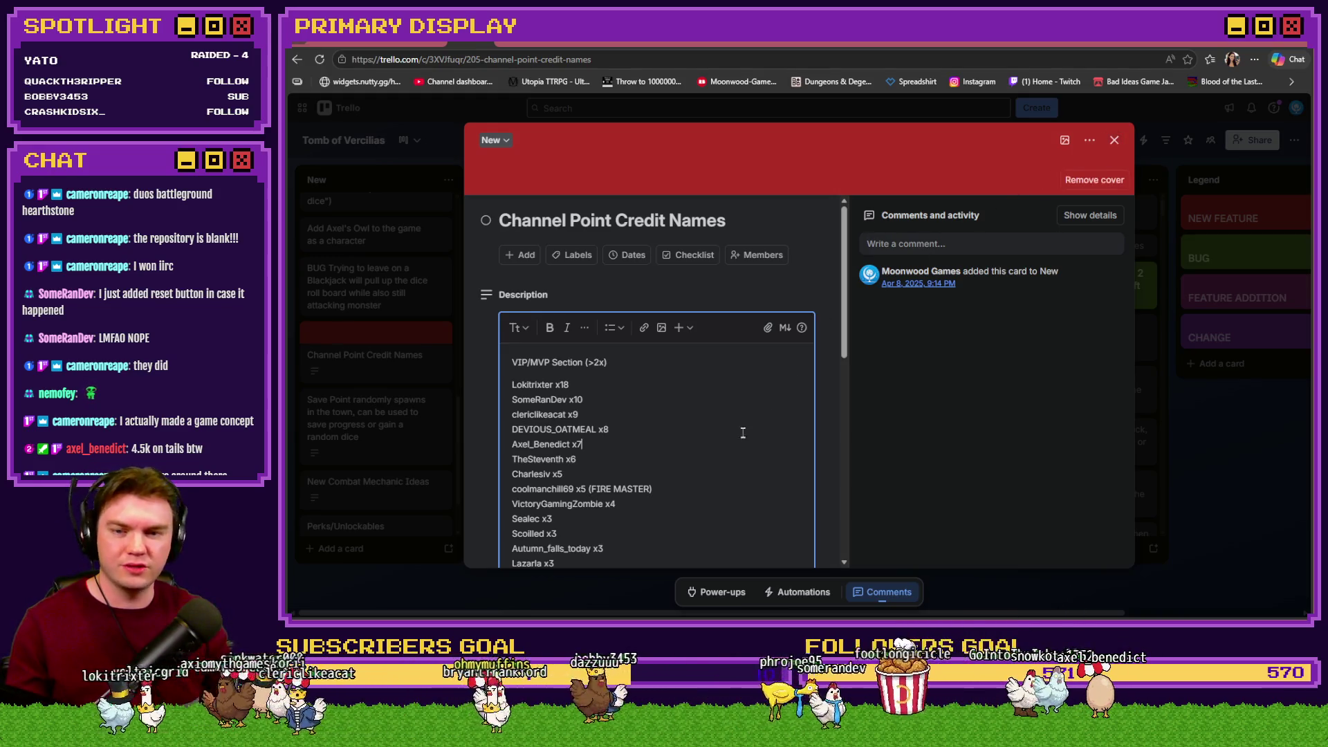
pyautogui.scroll(-10, 743, 432)
pyautogui.click(512, 528)
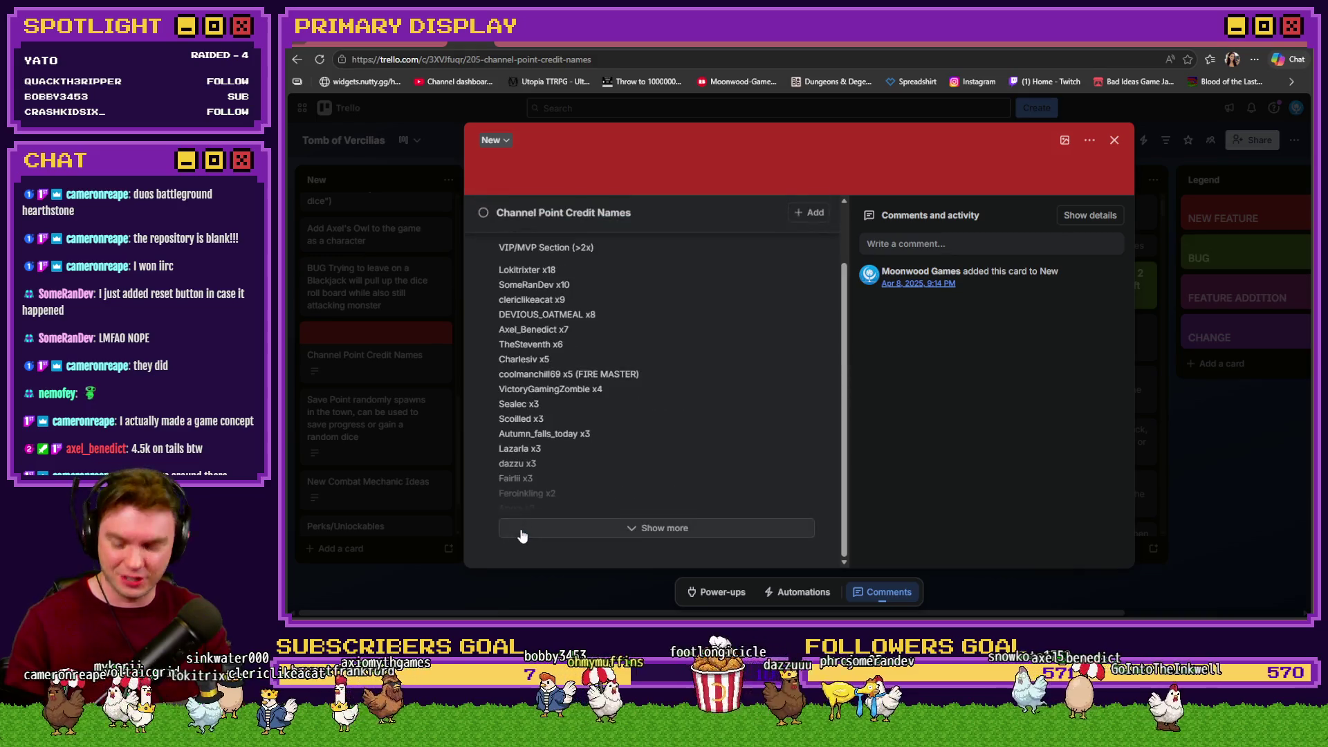
pyautogui.press('Escape')
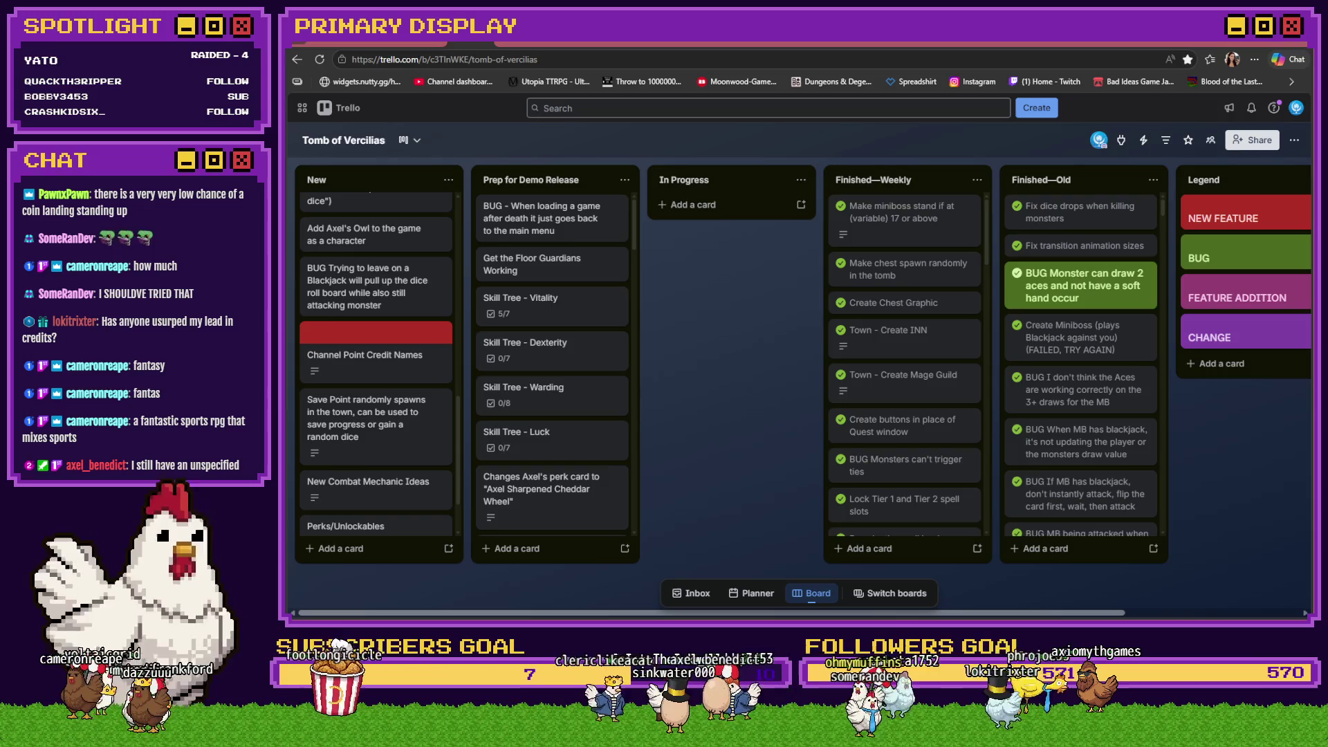
# Reopen the Channel Point Credit Names card and search its credits for a viewer's name
pyautogui.click(420, 353)
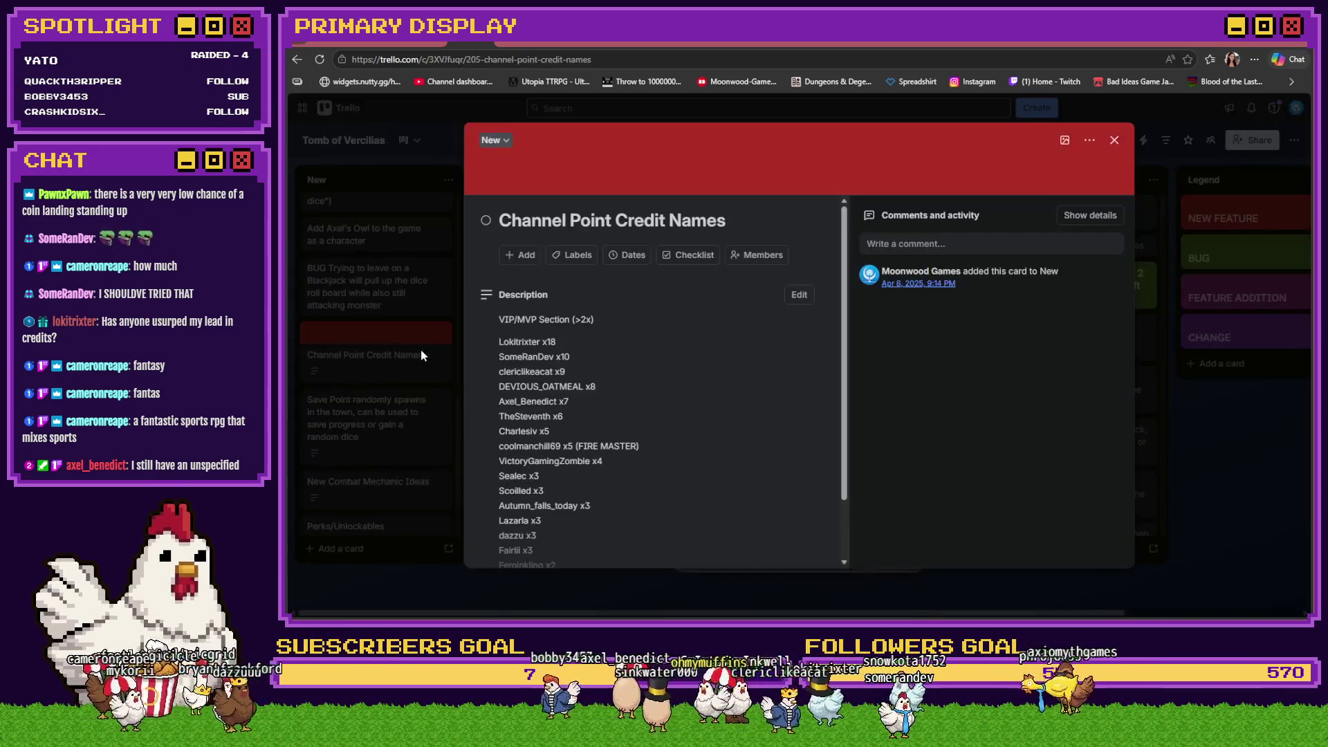
pyautogui.scroll(-10, 604, 463)
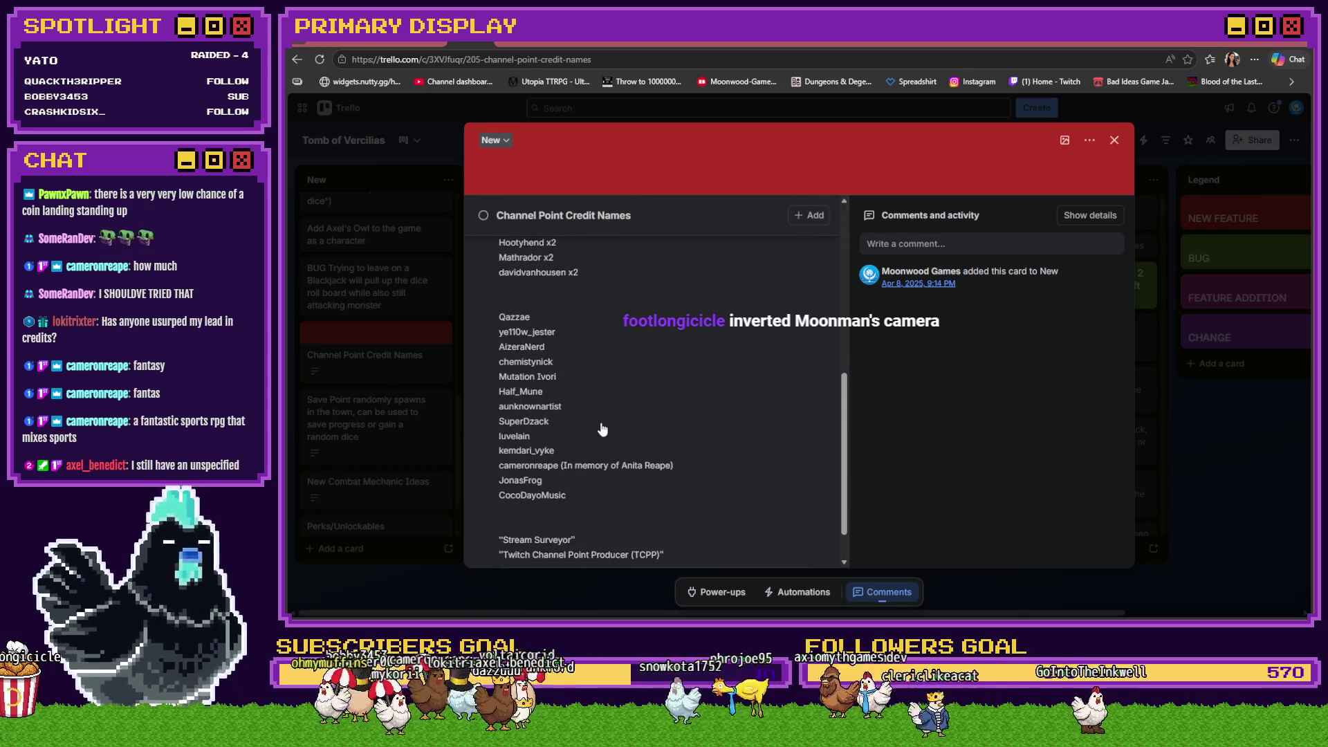
pyautogui.hotkey('ctrl', 'f')
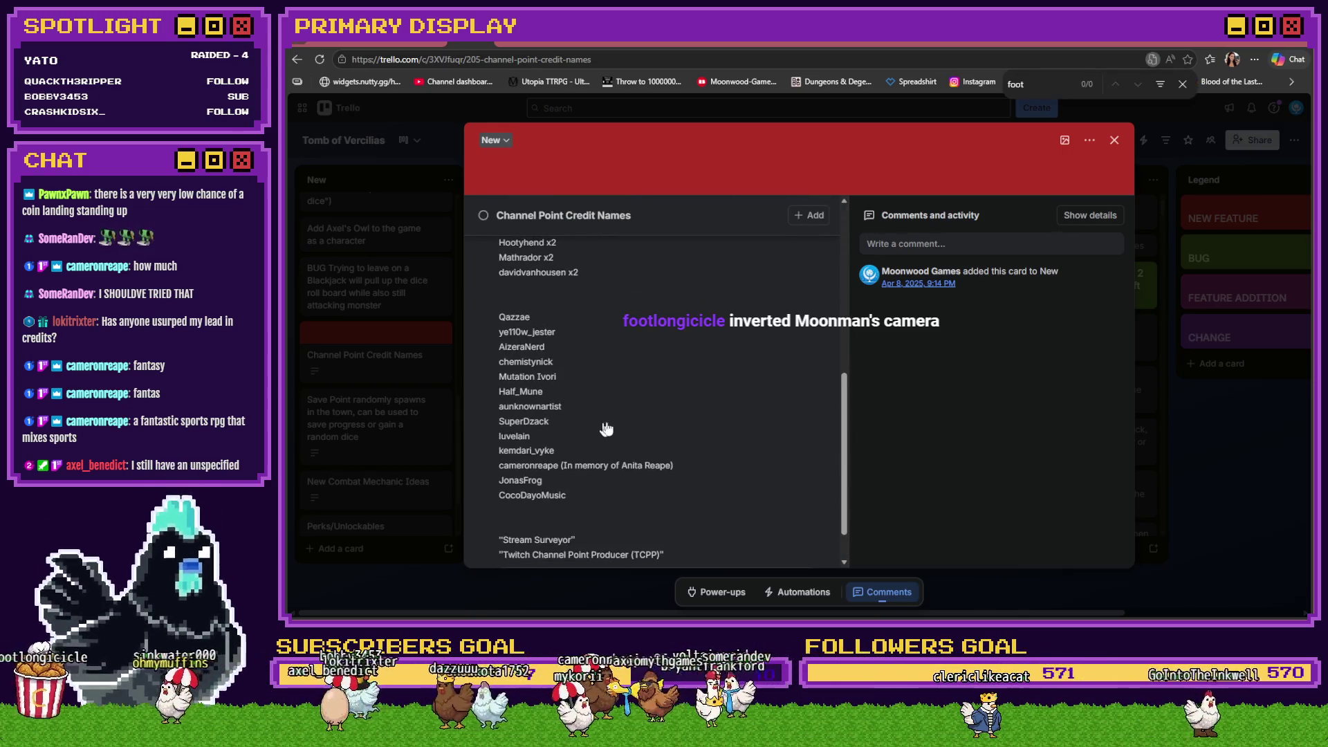
pyautogui.scroll(-2, 699, 370)
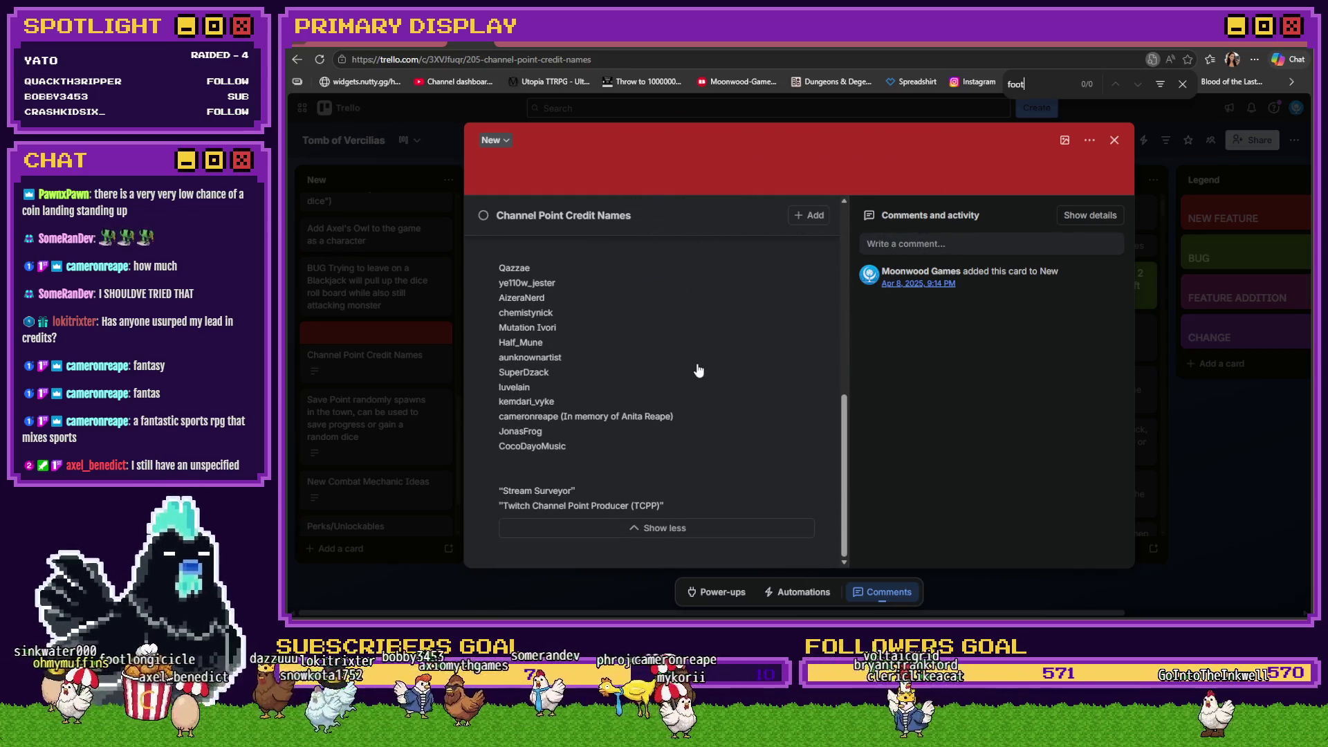
pyautogui.scroll(10, 699, 370)
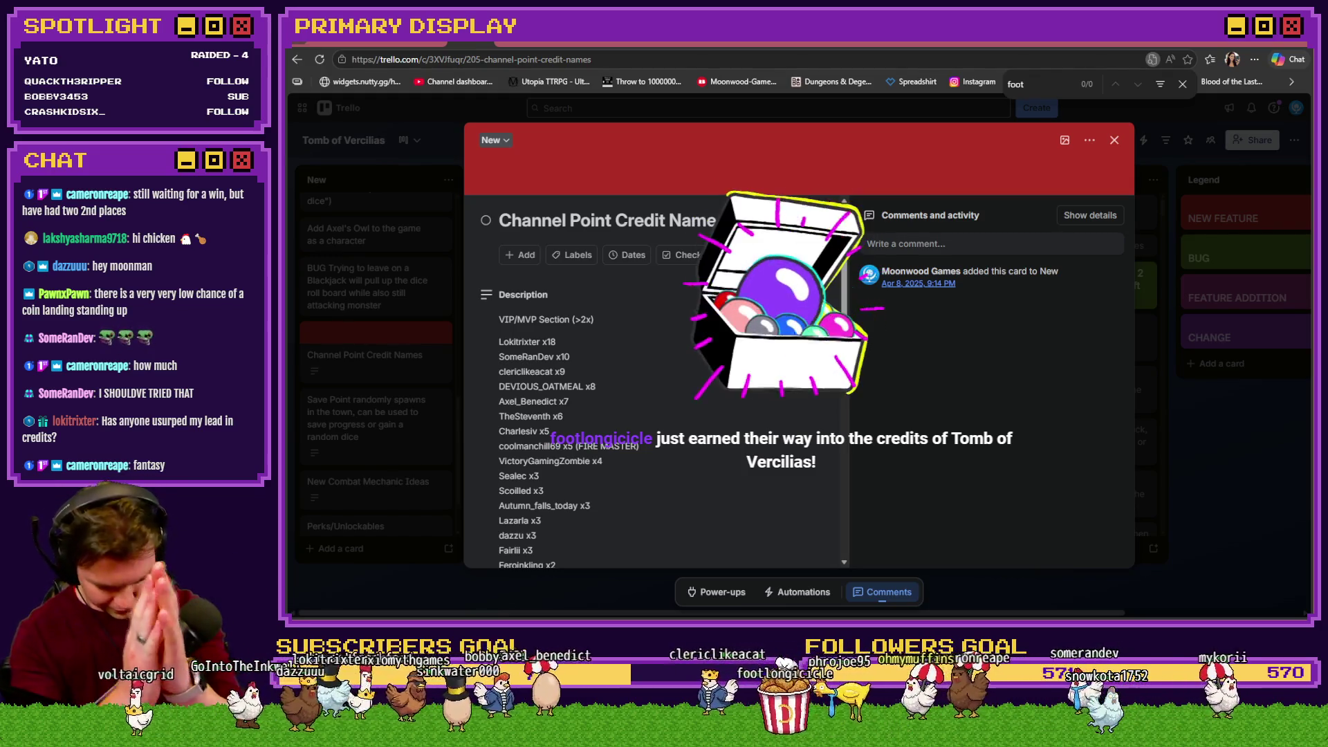
pyautogui.scroll(-4, 672, 395)
# Insert a new viewer's name at the top of the second credits list and save the description
pyautogui.click(672, 394)
pyautogui.scroll(-5, 556, 346)
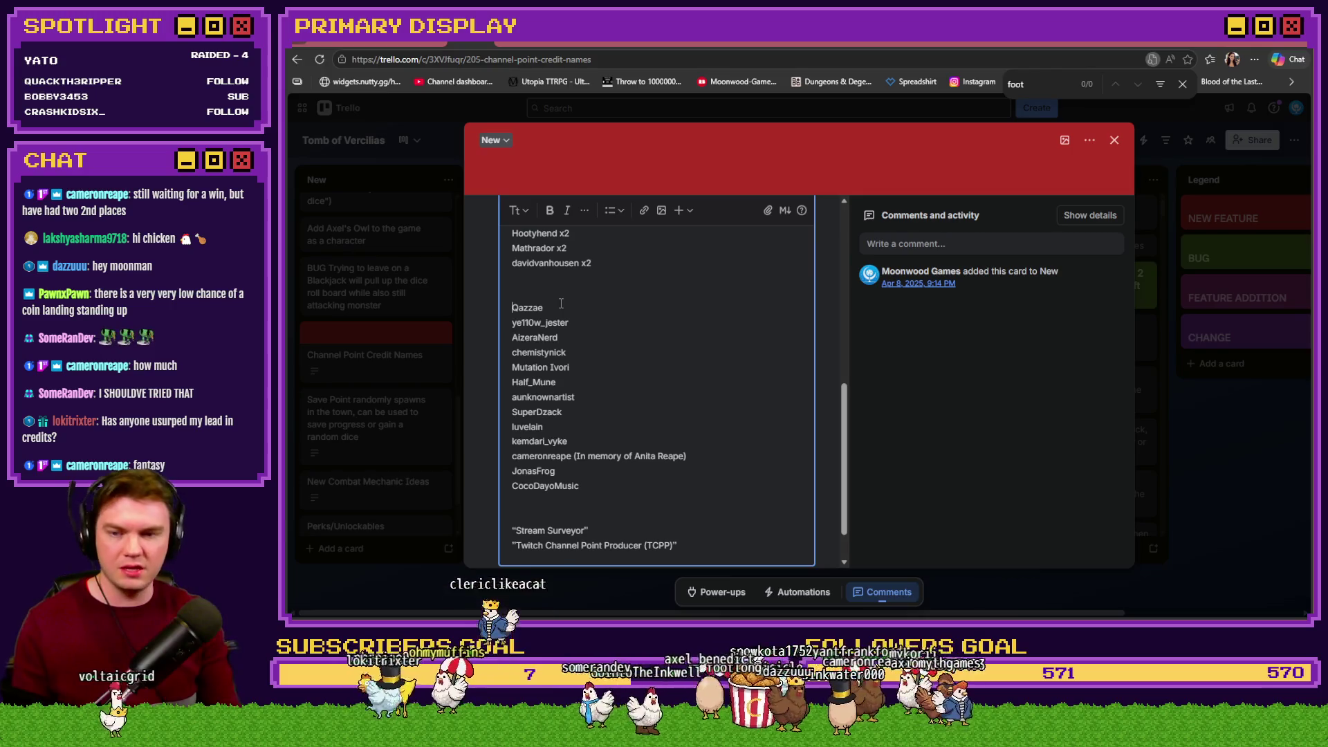
pyautogui.press('Return')
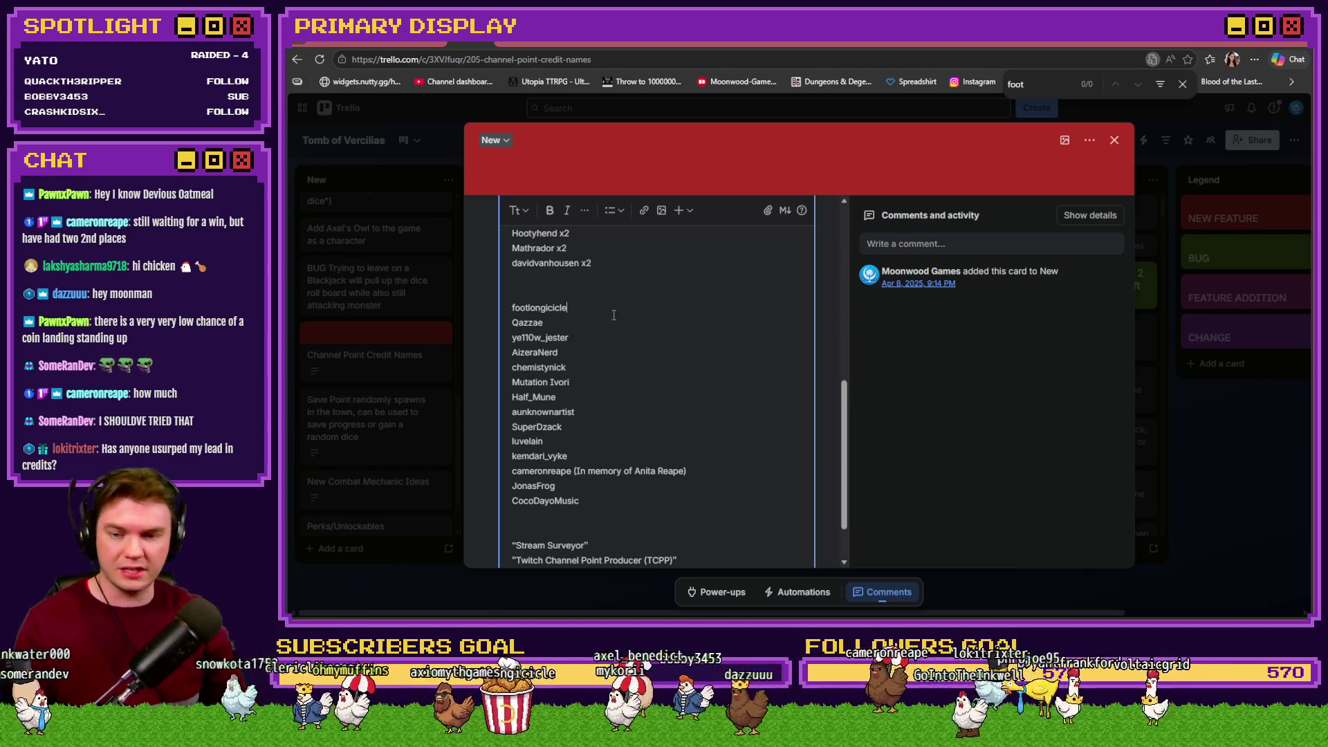
pyautogui.scroll(-2, 614, 315)
pyautogui.click(520, 533)
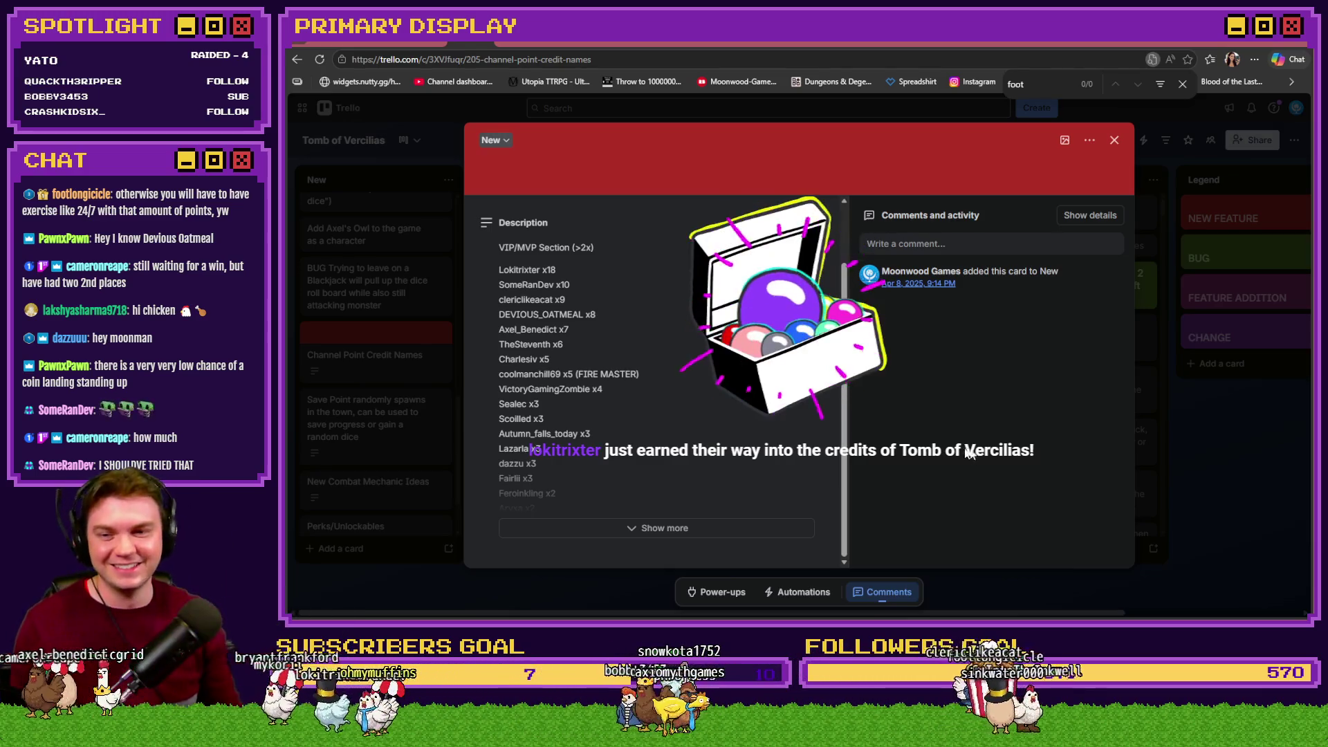
pyautogui.click(613, 305)
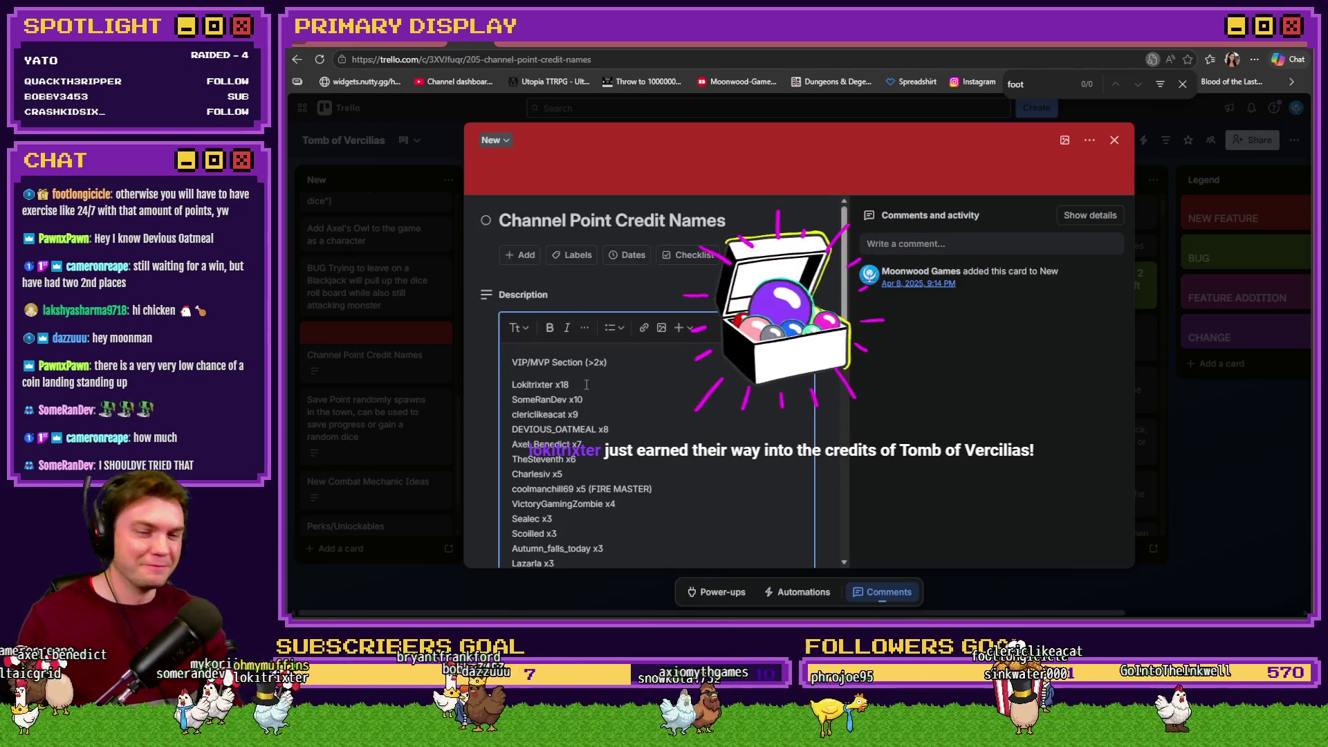
# Change the top VIP's count from x18 to x20 and save the credits description
pyautogui.click(575, 383)
pyautogui.press('BackSpace')
pyautogui.press('BackSpace')
pyautogui.write('20')
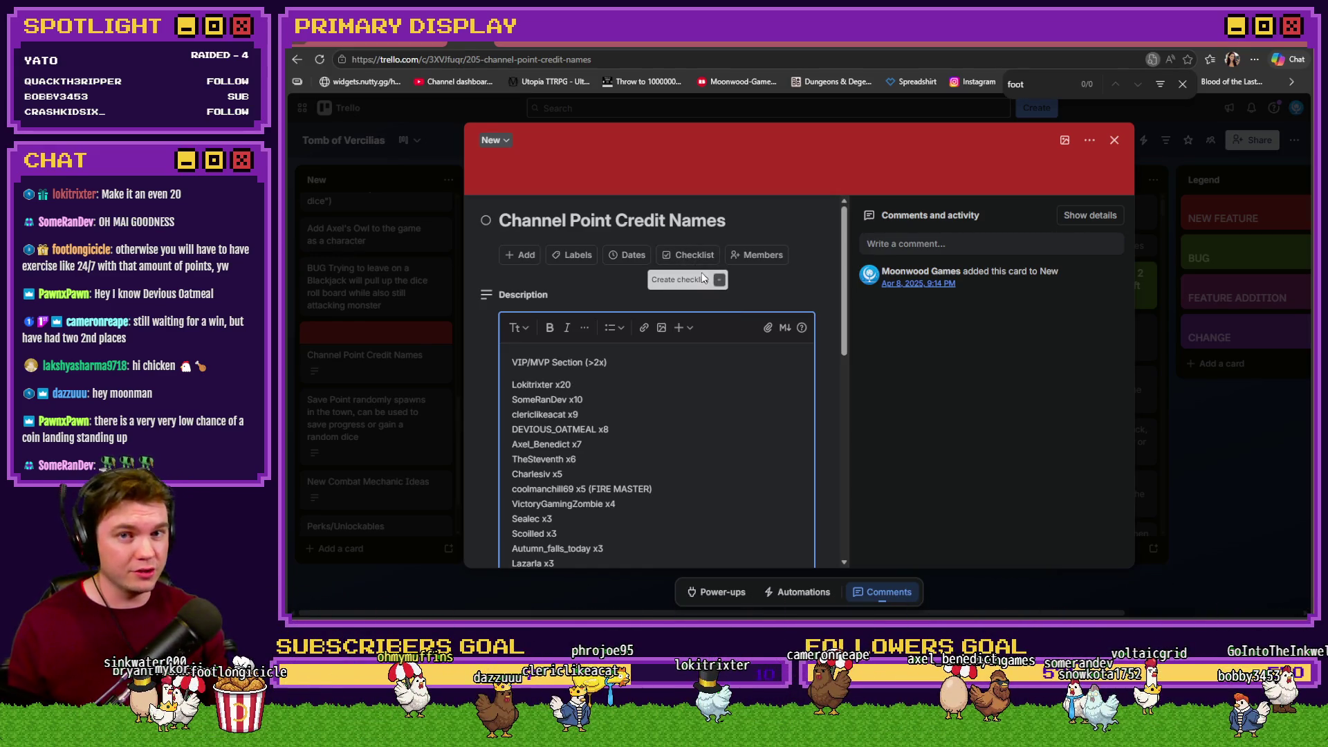
pyautogui.scroll(-10, 702, 278)
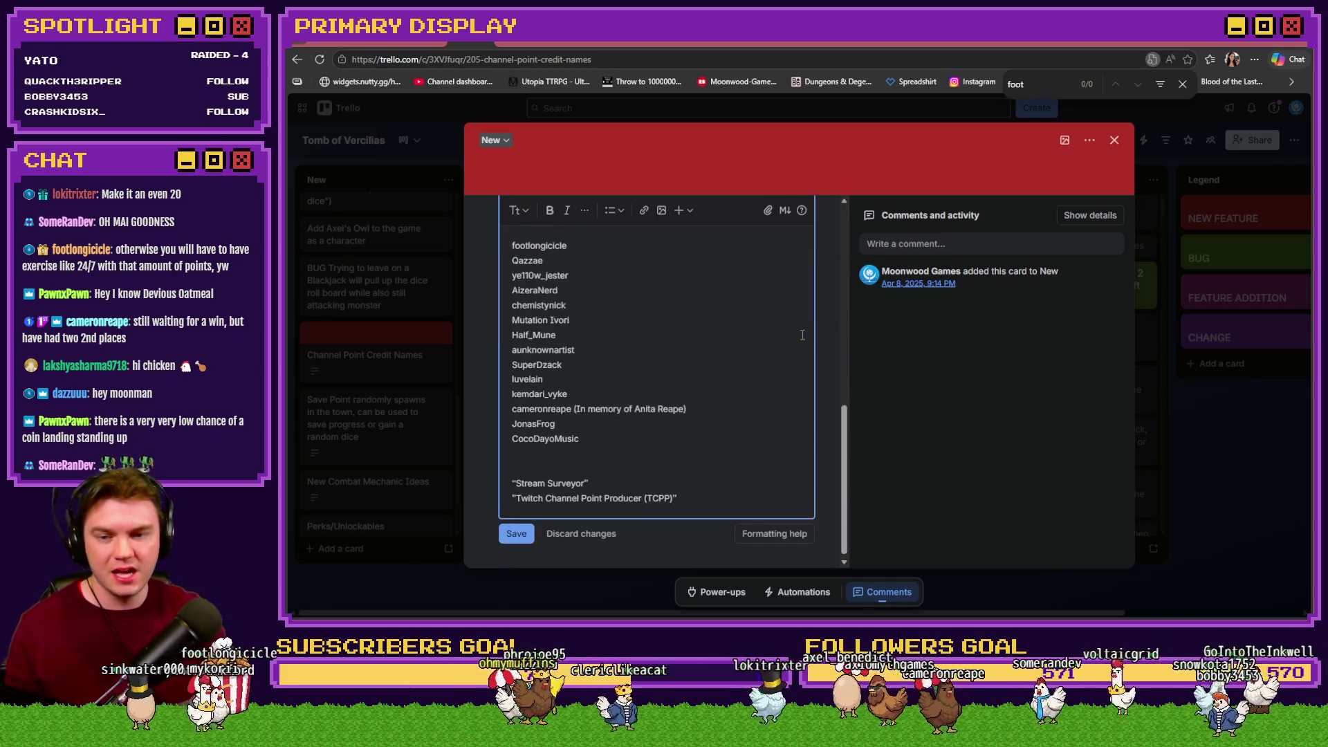
pyautogui.click(516, 531)
pyautogui.scroll(2, 631, 510)
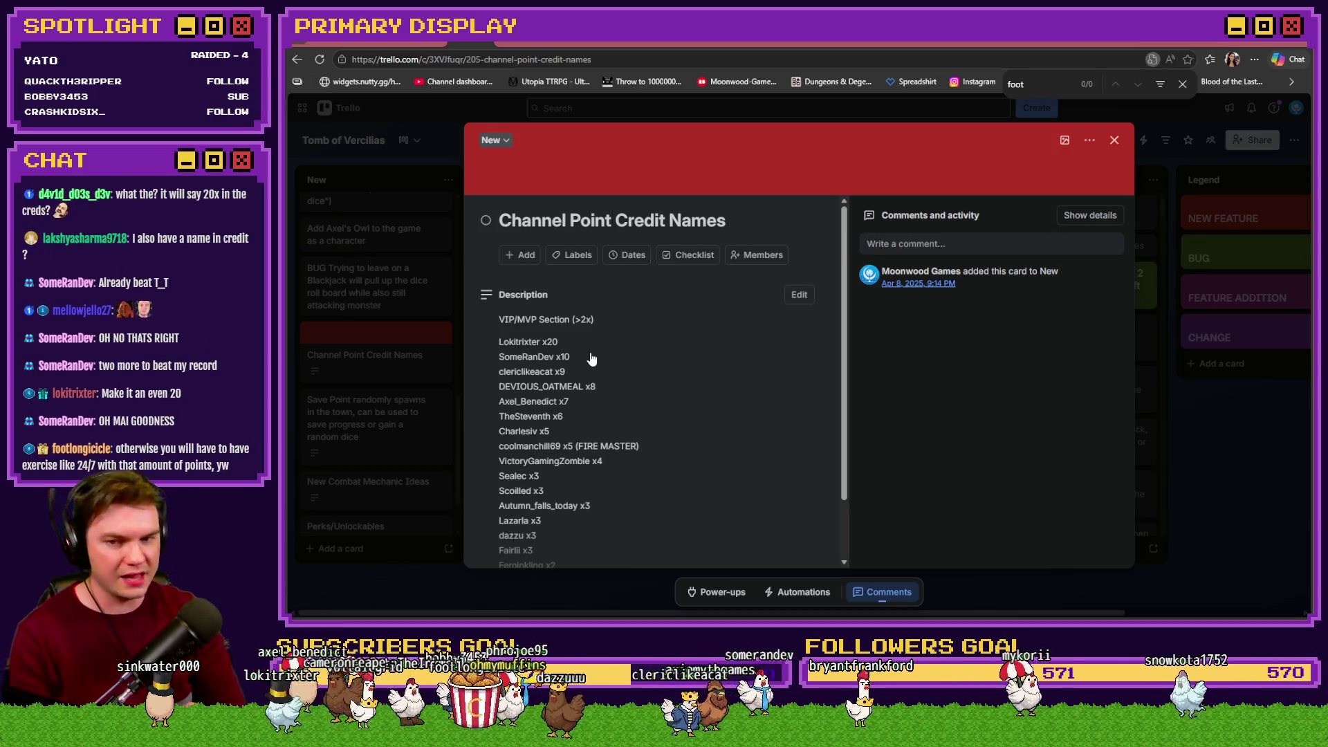
# Close the Channel Point Credit Names card and return to the Trello board
pyautogui.scroll(-1, 723, 436)
pyautogui.scroll(1, 724, 436)
pyautogui.click(1114, 141)
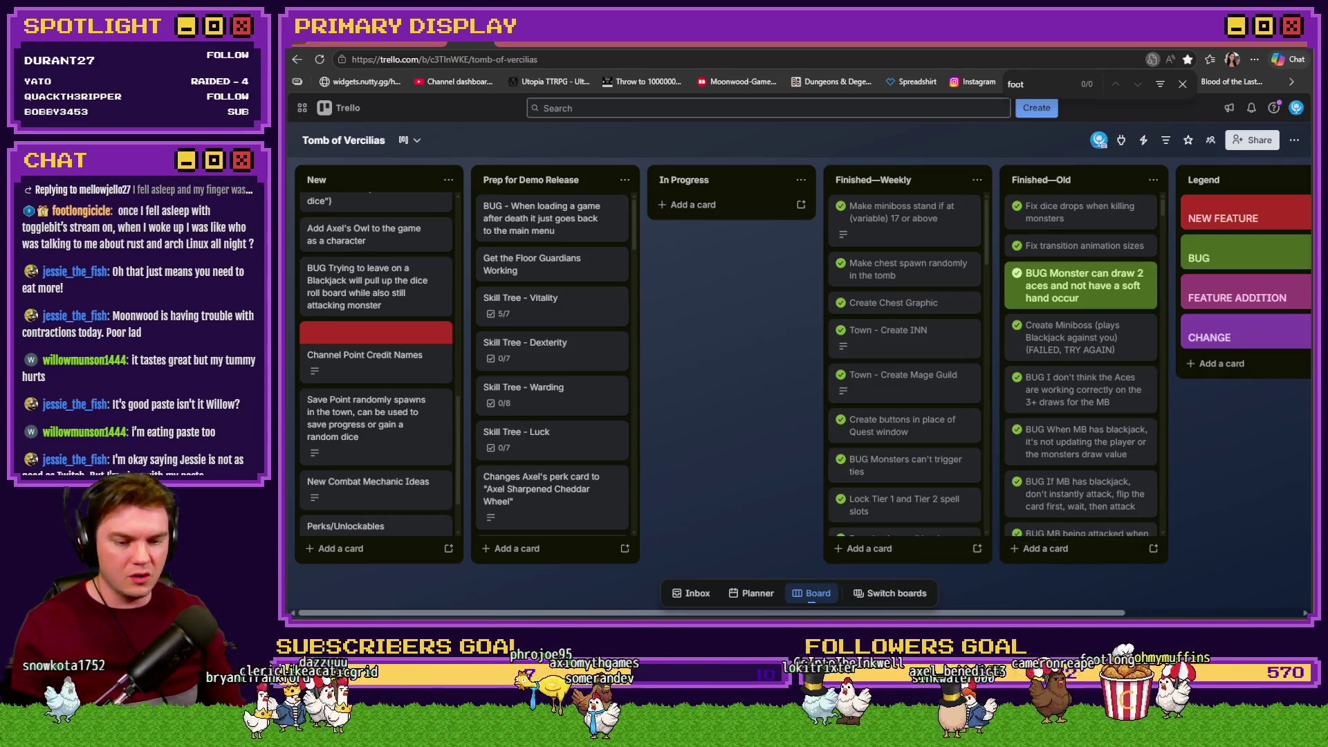
# In File Explorer, go up to GitHub, enter the CoinFlip folder and open package.json
pyautogui.hotkey('alt', 'Tab')
pyautogui.click(688, 64)
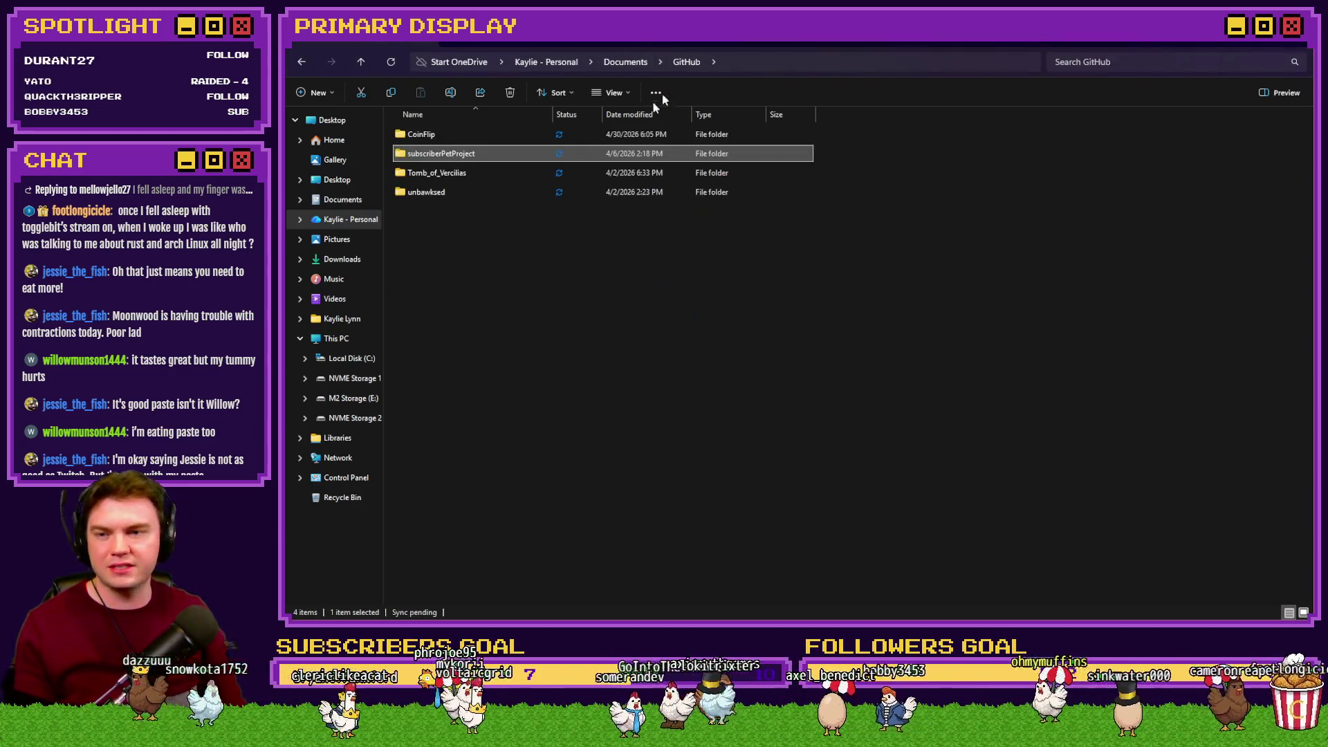
pyautogui.doubleClick(489, 141)
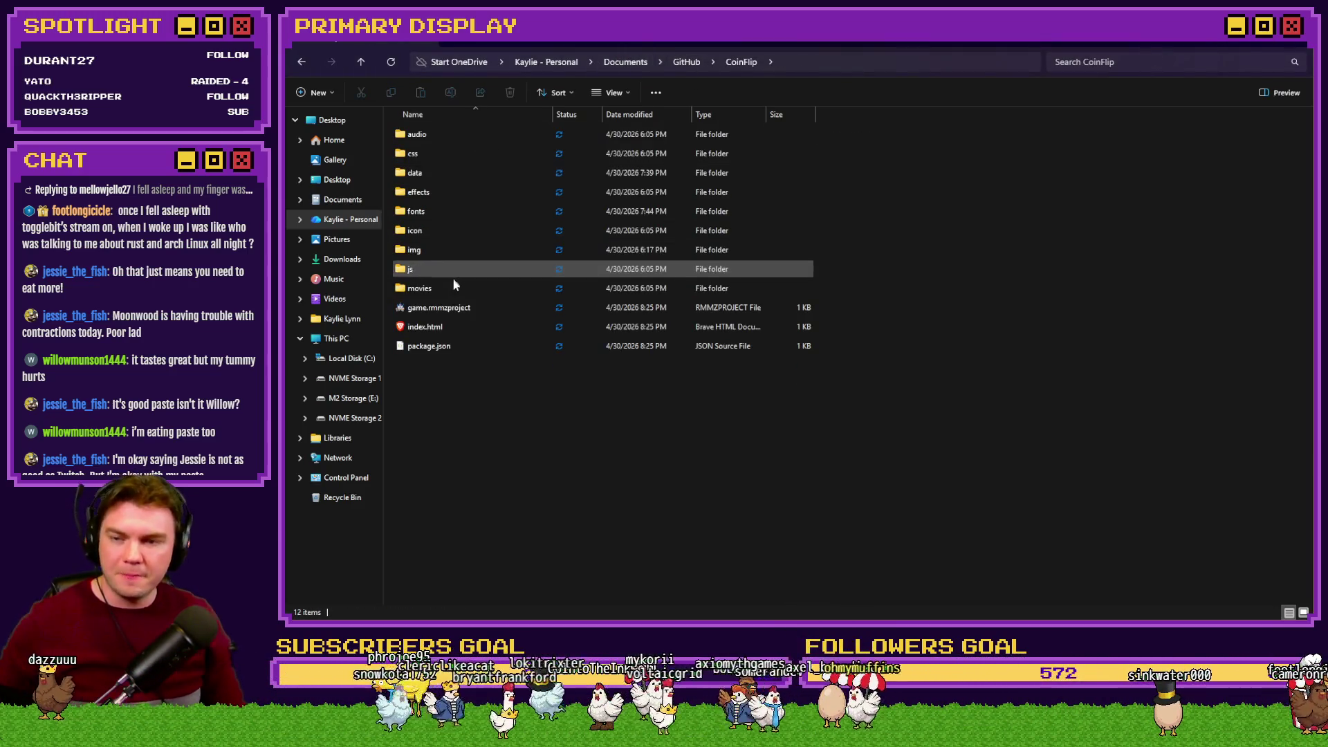
pyautogui.click(468, 352)
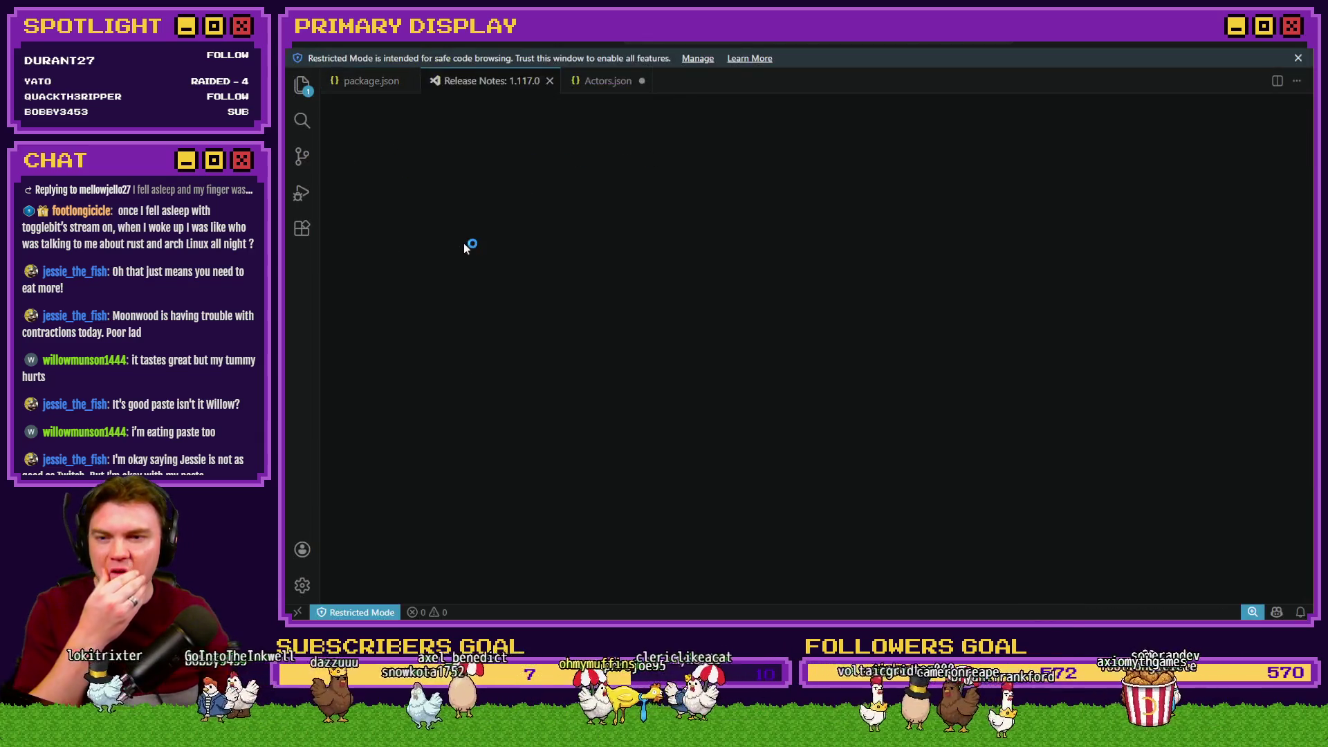
# Close the Release Notes tab and VS Code, then start a playtest from RPG Maker MZ
pyautogui.click(556, 81)
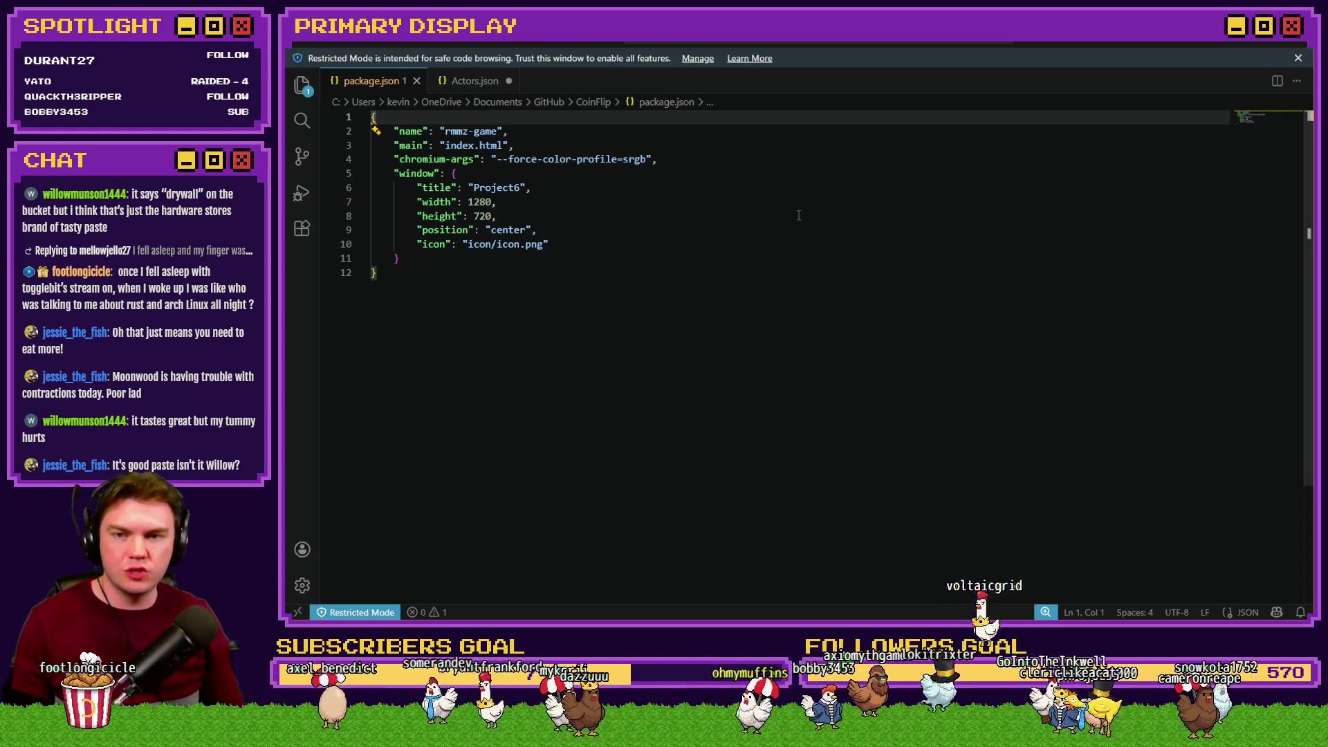
pyautogui.click(1296, 43)
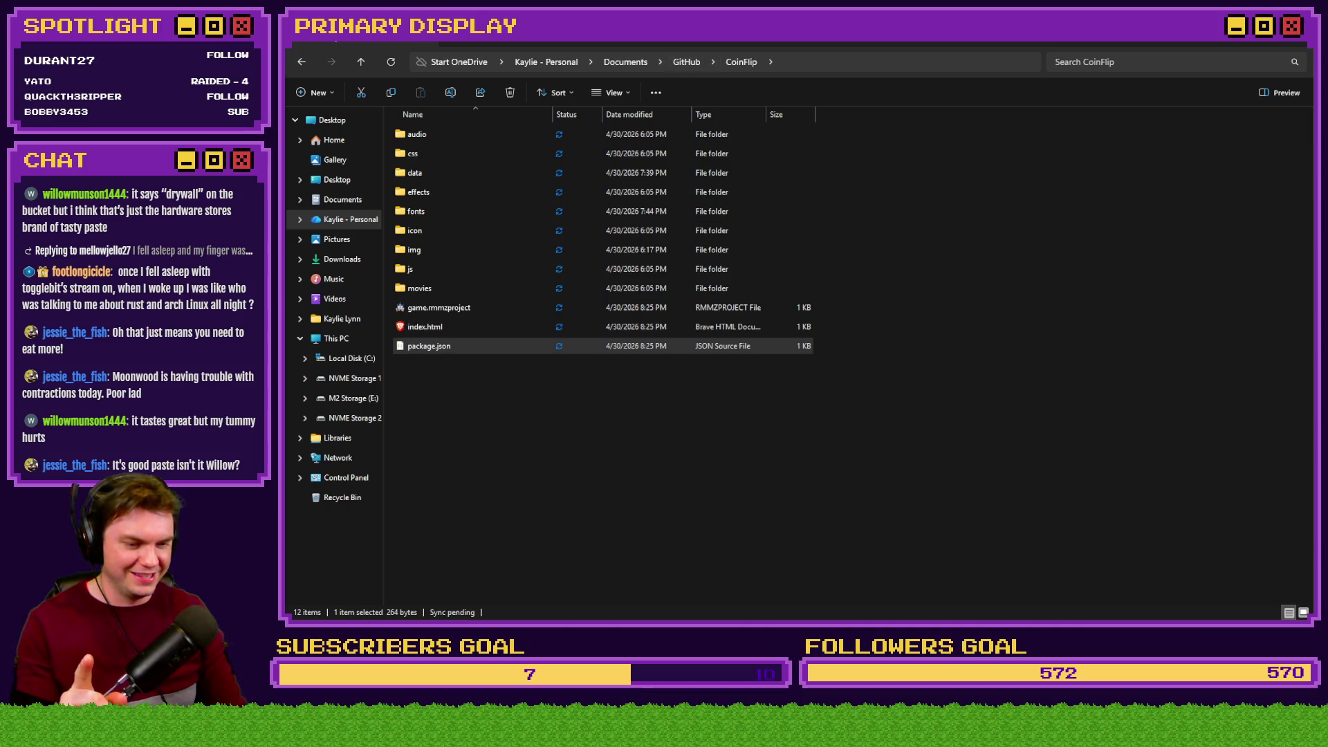
pyautogui.hotkey('alt', 'Tab')
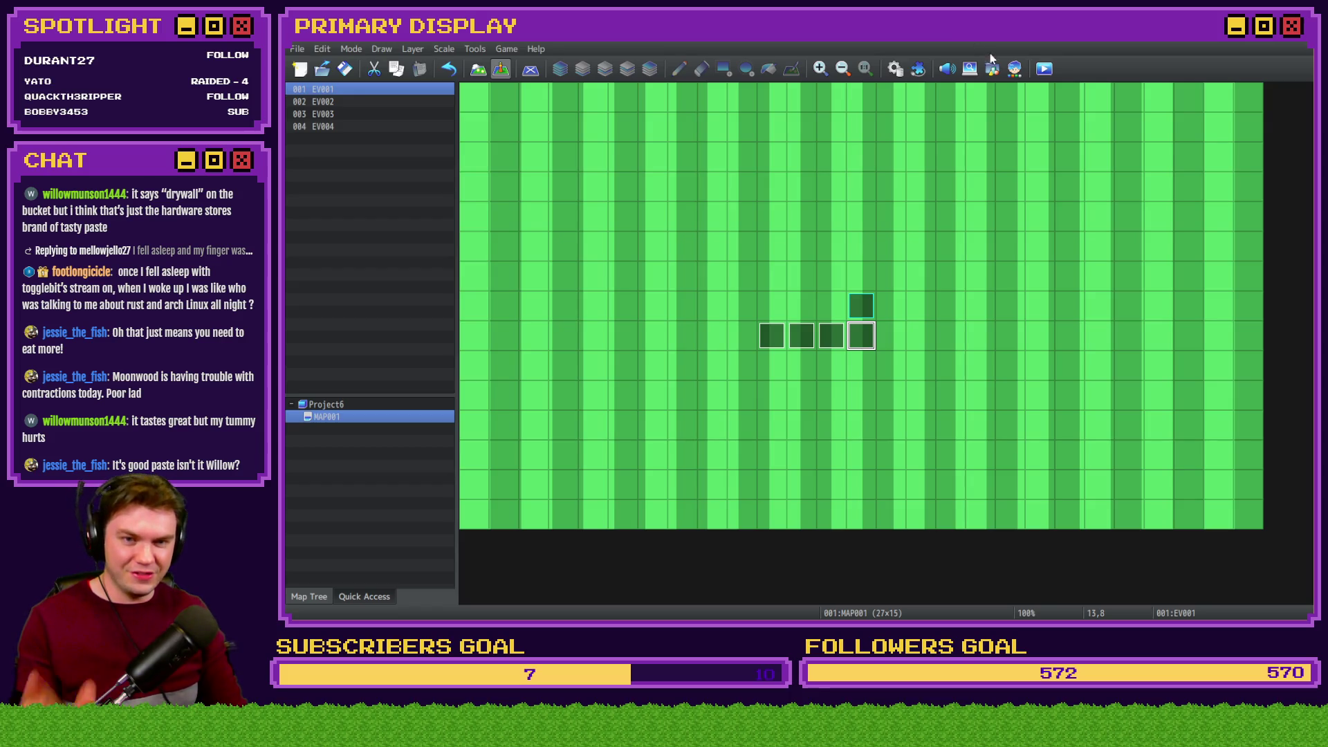
pyautogui.click(1044, 70)
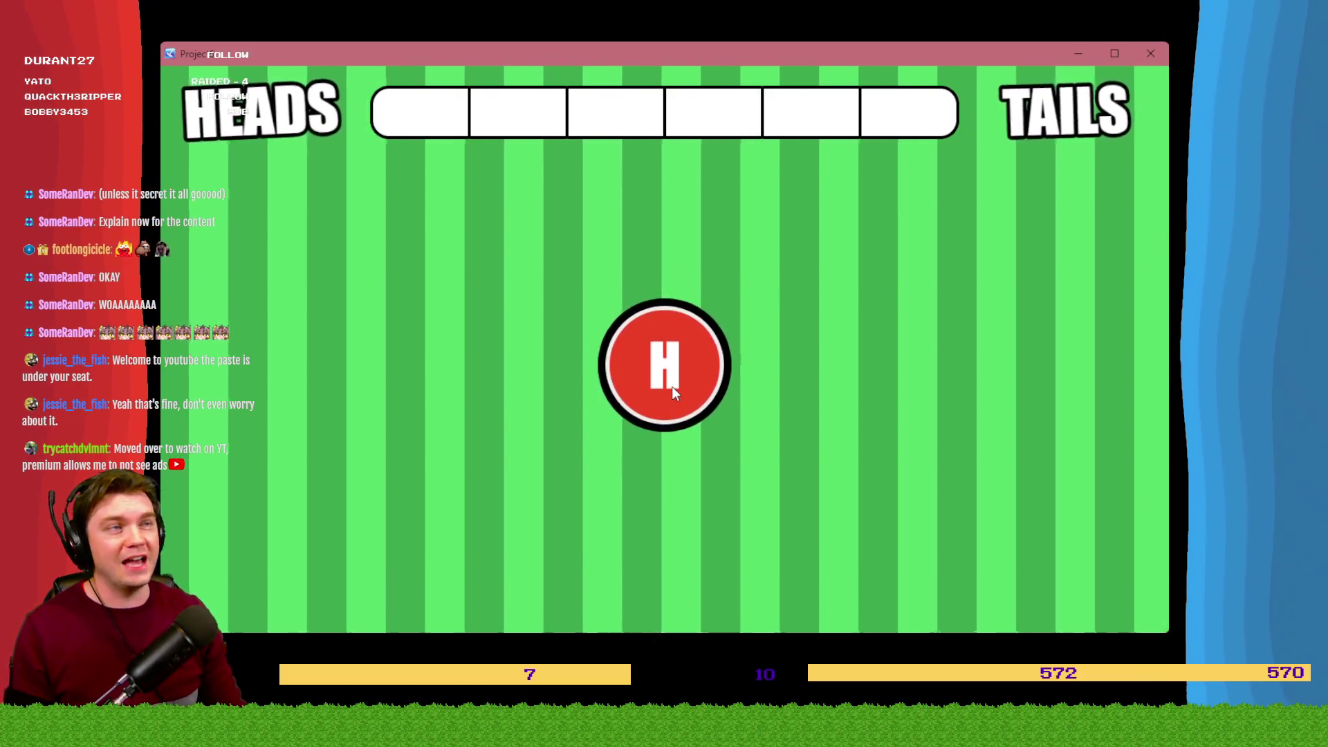
# Flip the coin until the gauge shows one red HEADS and three blue TAILS segments
pyautogui.click(673, 388)
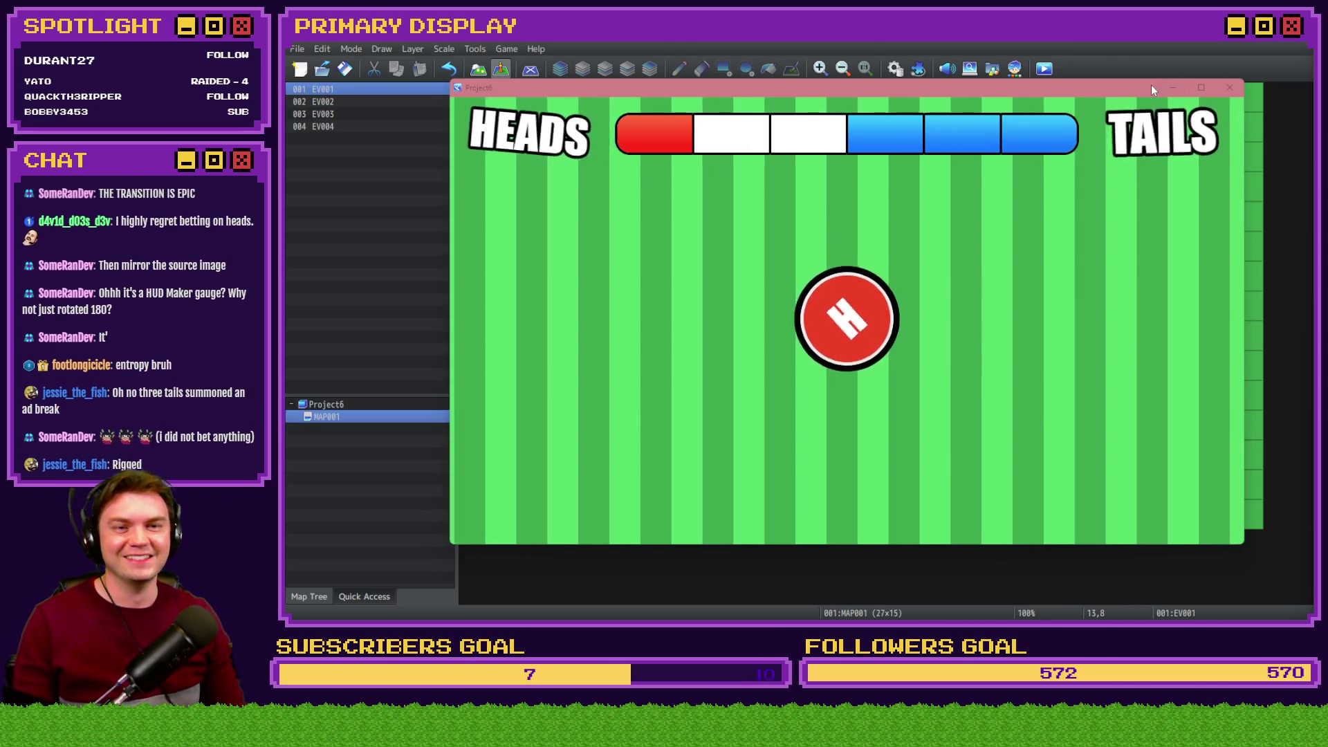
# Move the playtest window slightly left, then close it
pyautogui.moveTo(1151, 85); pyautogui.dragTo(1118, 85)
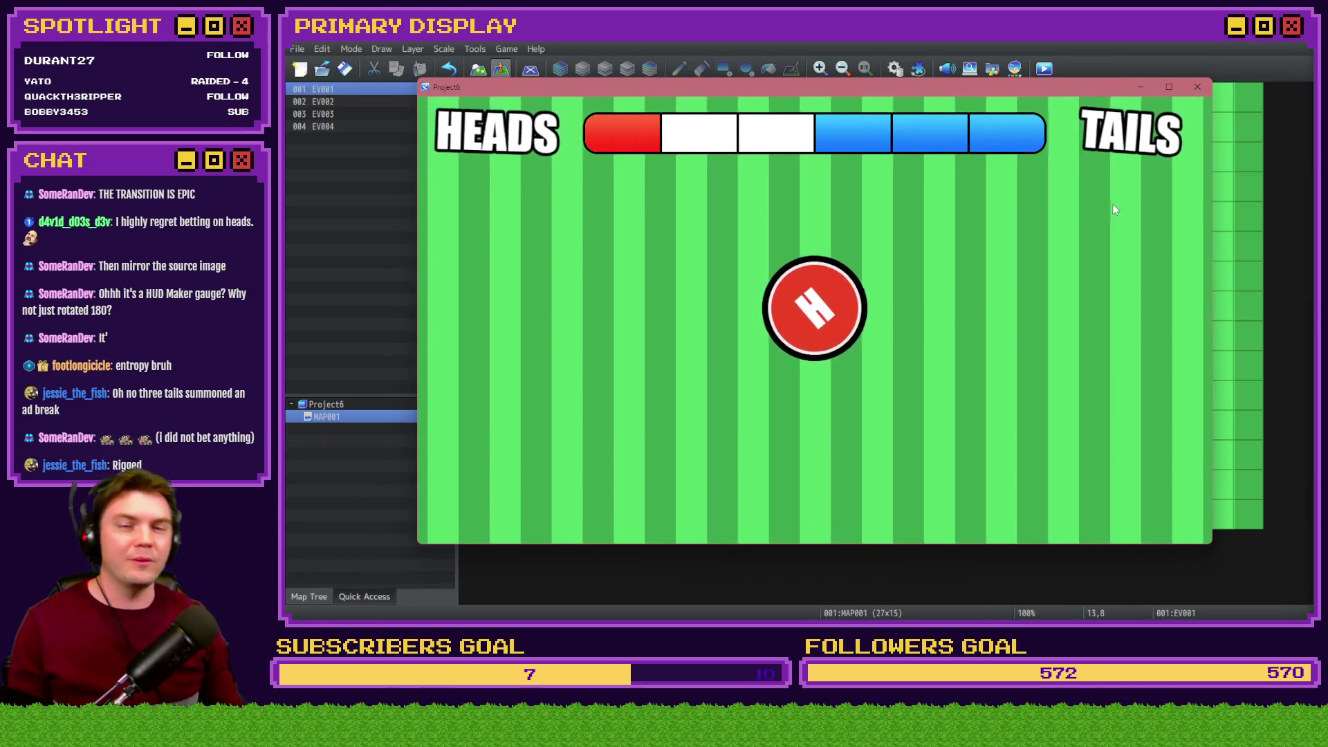
pyautogui.click(1196, 87)
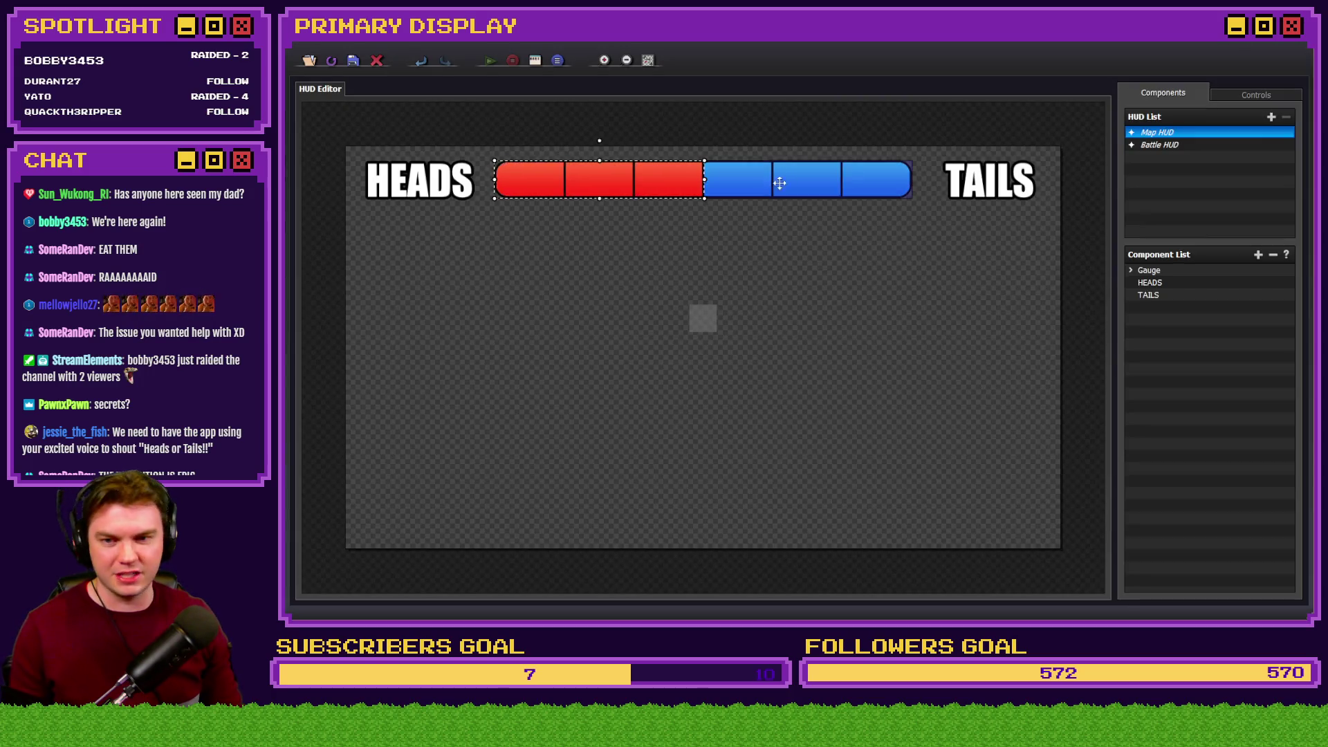
# Open the red gauge component's properties, then browse File Explorer to CoinFlip's img/system folder
pyautogui.doubleClick(631, 177)
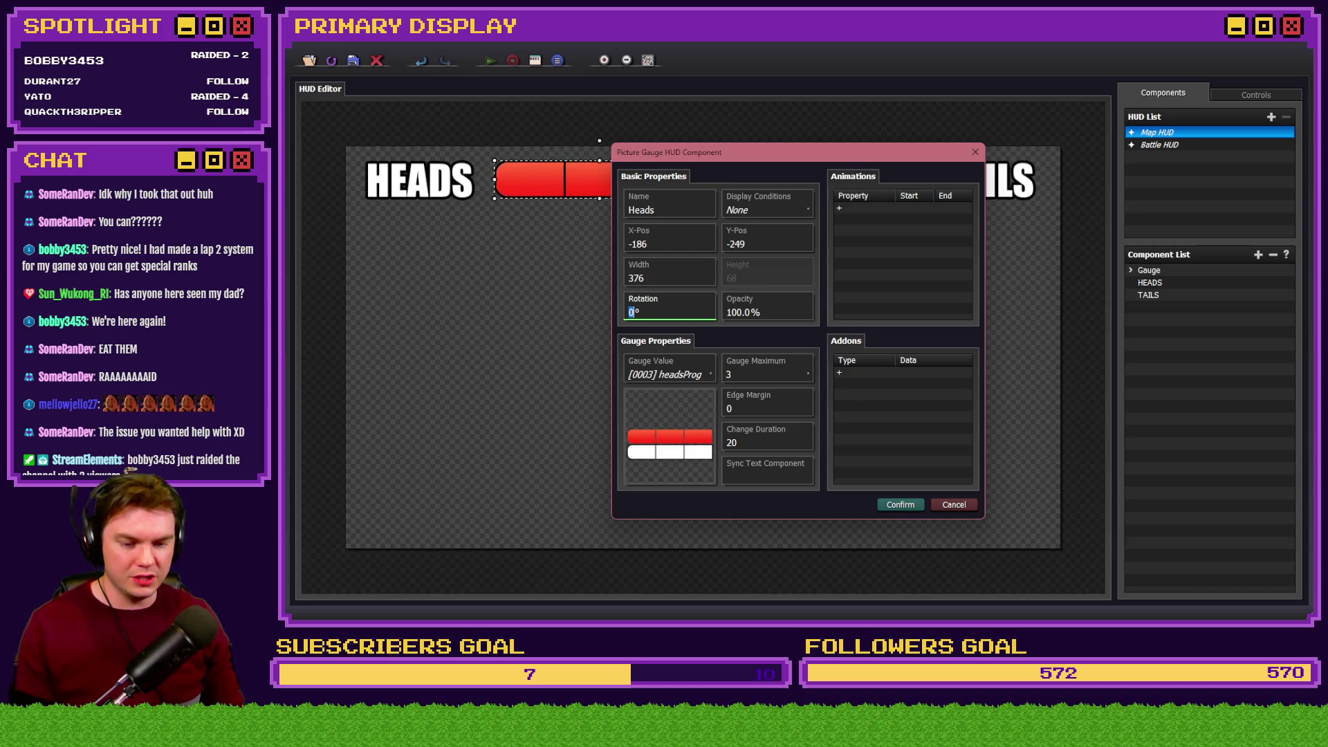
pyautogui.hotkey('alt', 'Tab')
pyautogui.doubleClick(431, 250)
pyautogui.hotkey('alt', 'Left')
pyautogui.doubleClick(433, 249)
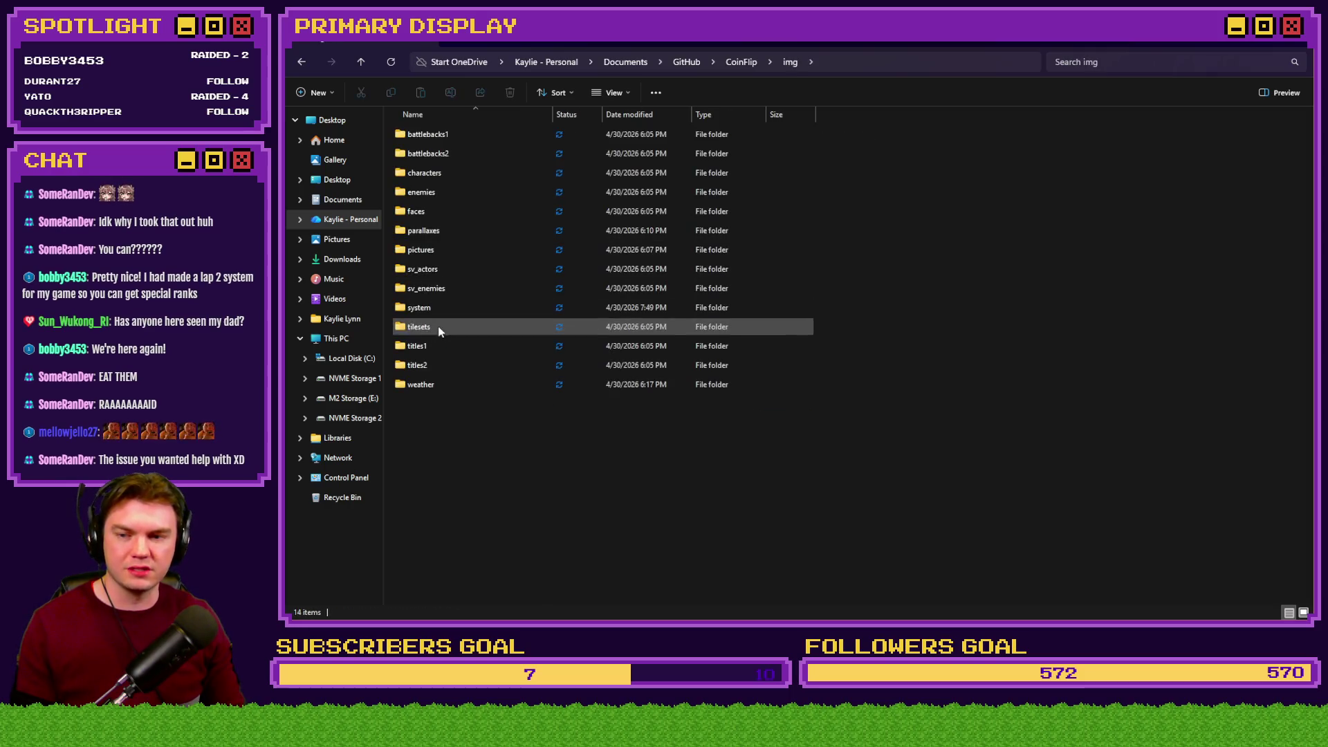
pyautogui.click(444, 274)
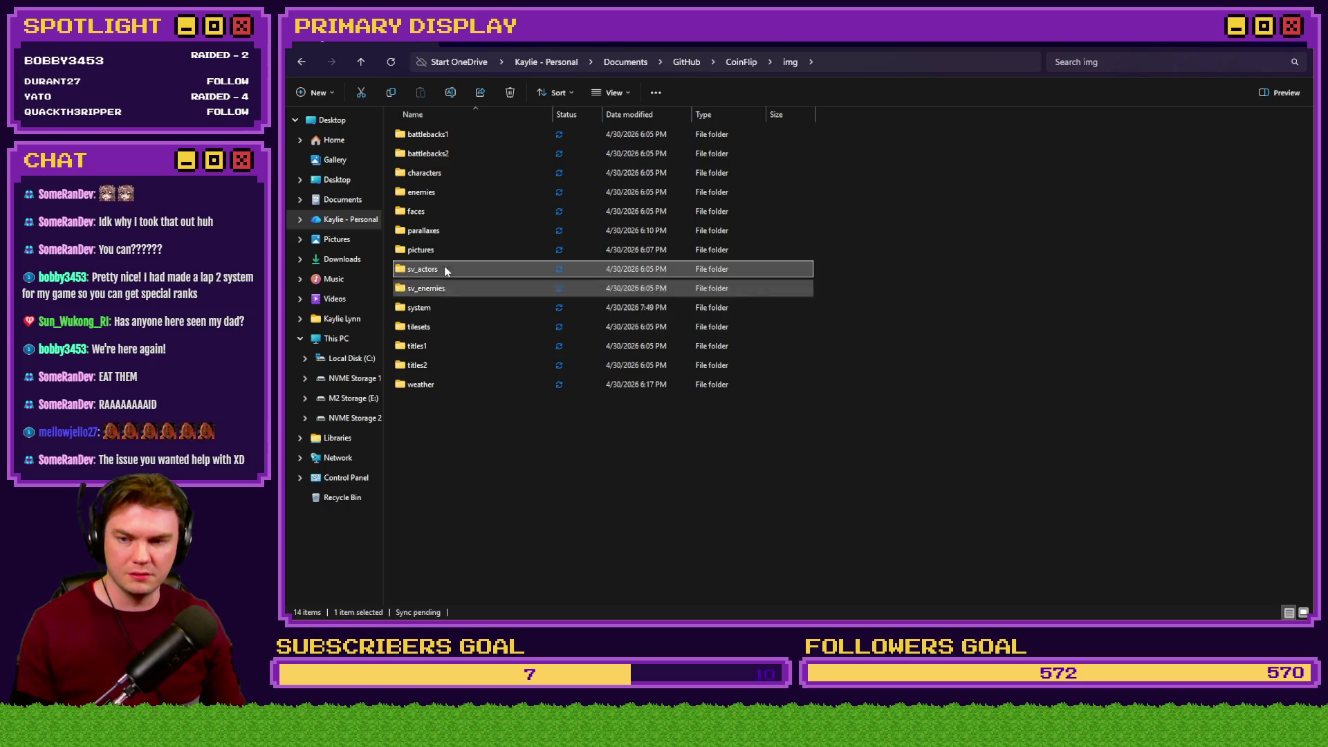
pyautogui.doubleClick(453, 316)
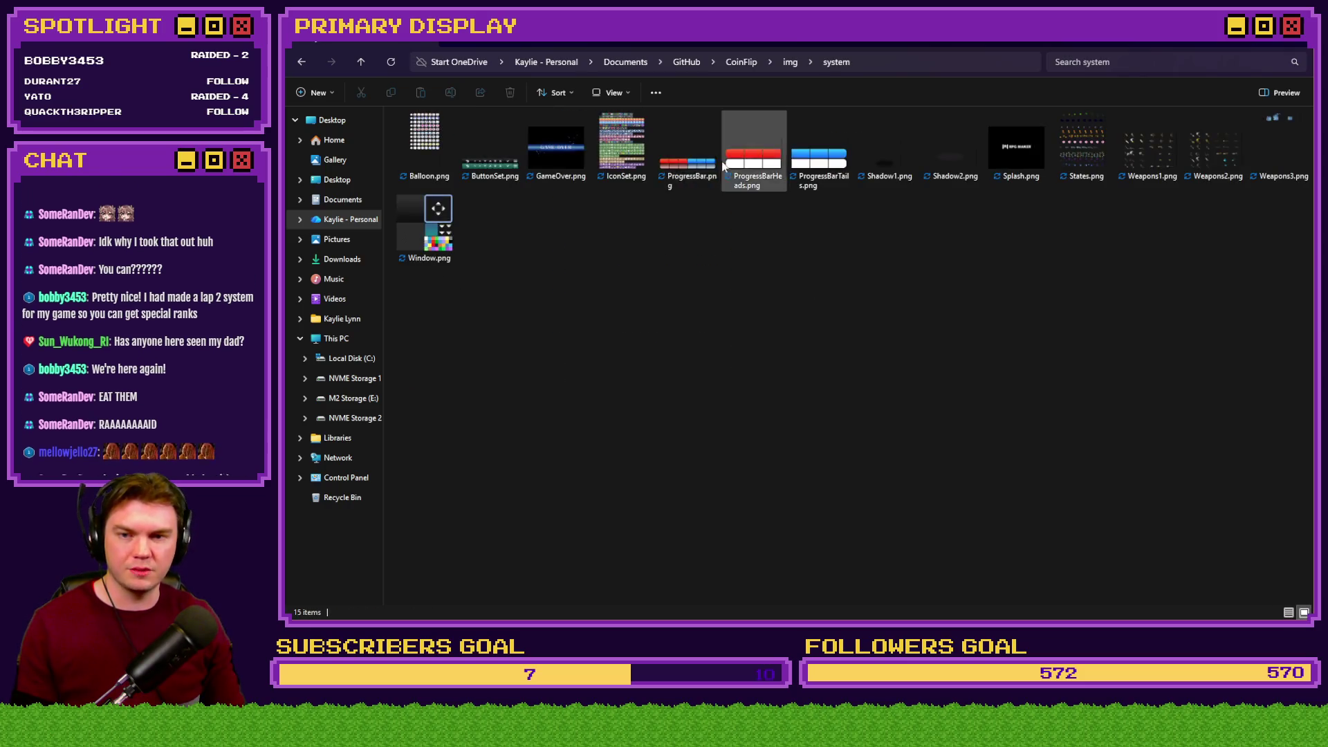
# Open ProgressBarHeads.png in Photoshop and rotate the whole image 180°
pyautogui.hotkey('alt', 'Tab')
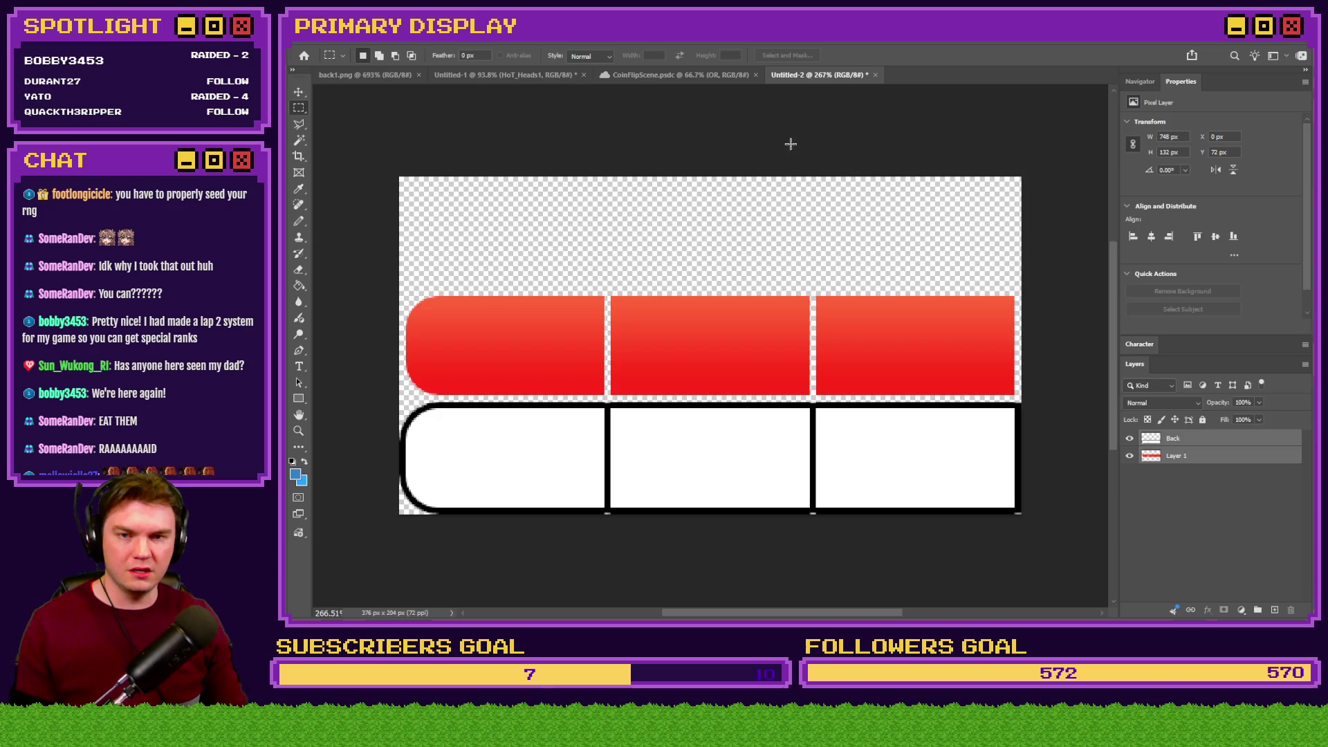
pyautogui.hotkey('alt', 'Tab')
pyautogui.moveTo(893, 42); pyautogui.dragTo(899, 157)
pyautogui.press('Return')
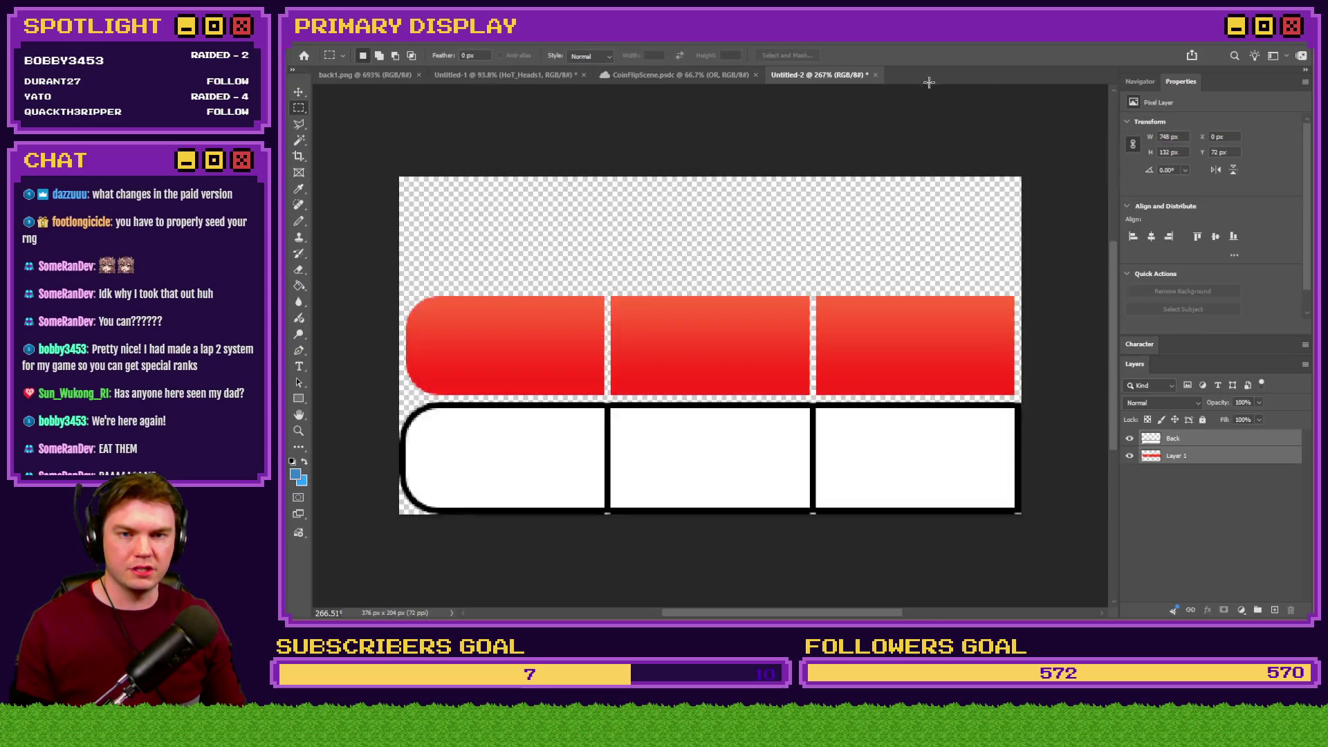
pyautogui.click(356, 36)
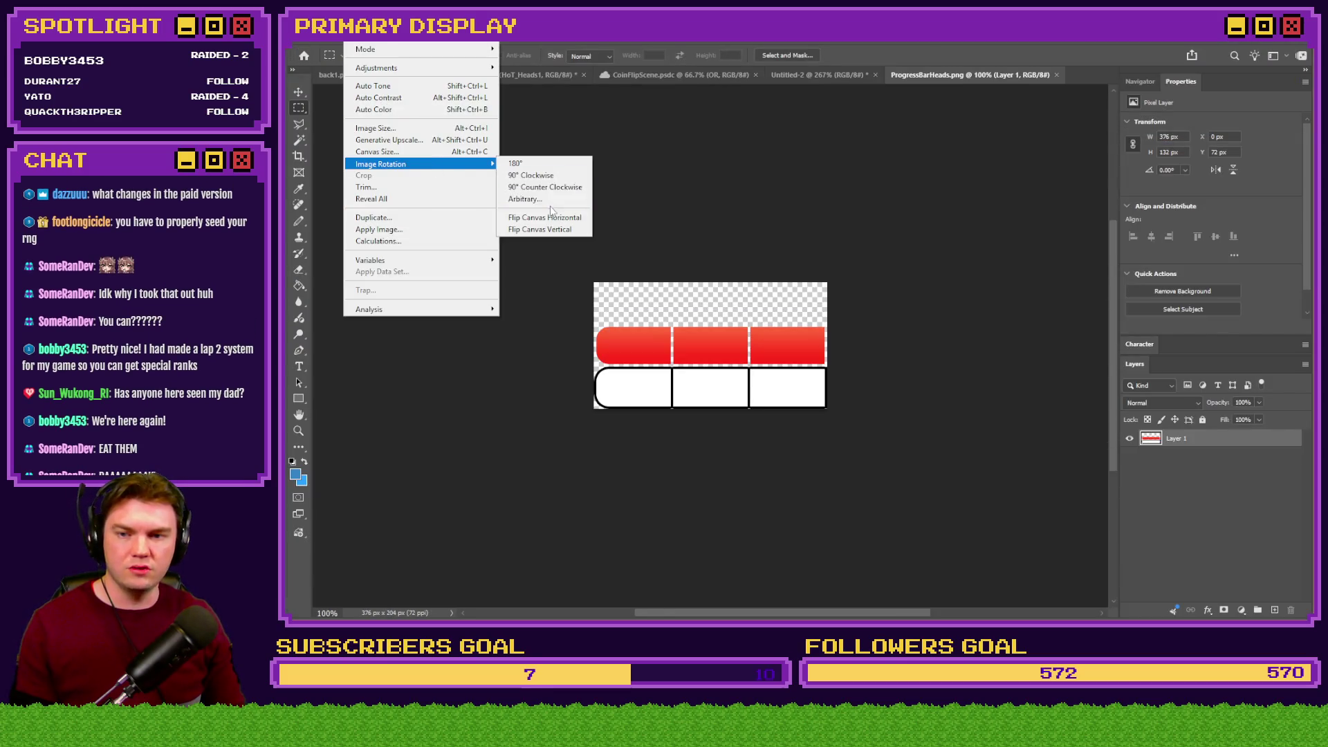
pyautogui.click(552, 164)
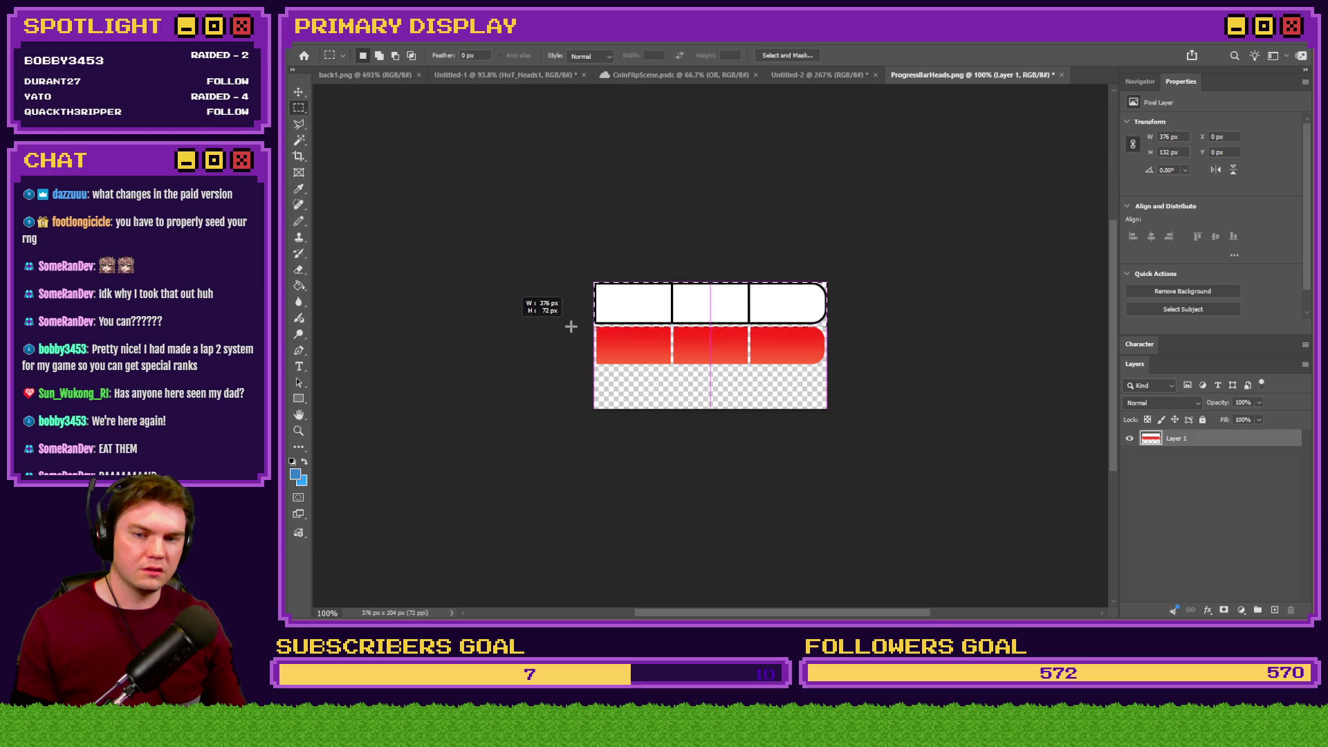
# Move the white bar row back below the red row and deselect it
pyautogui.scroll(4, 692, 384)
pyautogui.moveTo(754, 190); pyautogui.dragTo(753, 405)
pyautogui.scroll(5, 899, 467)
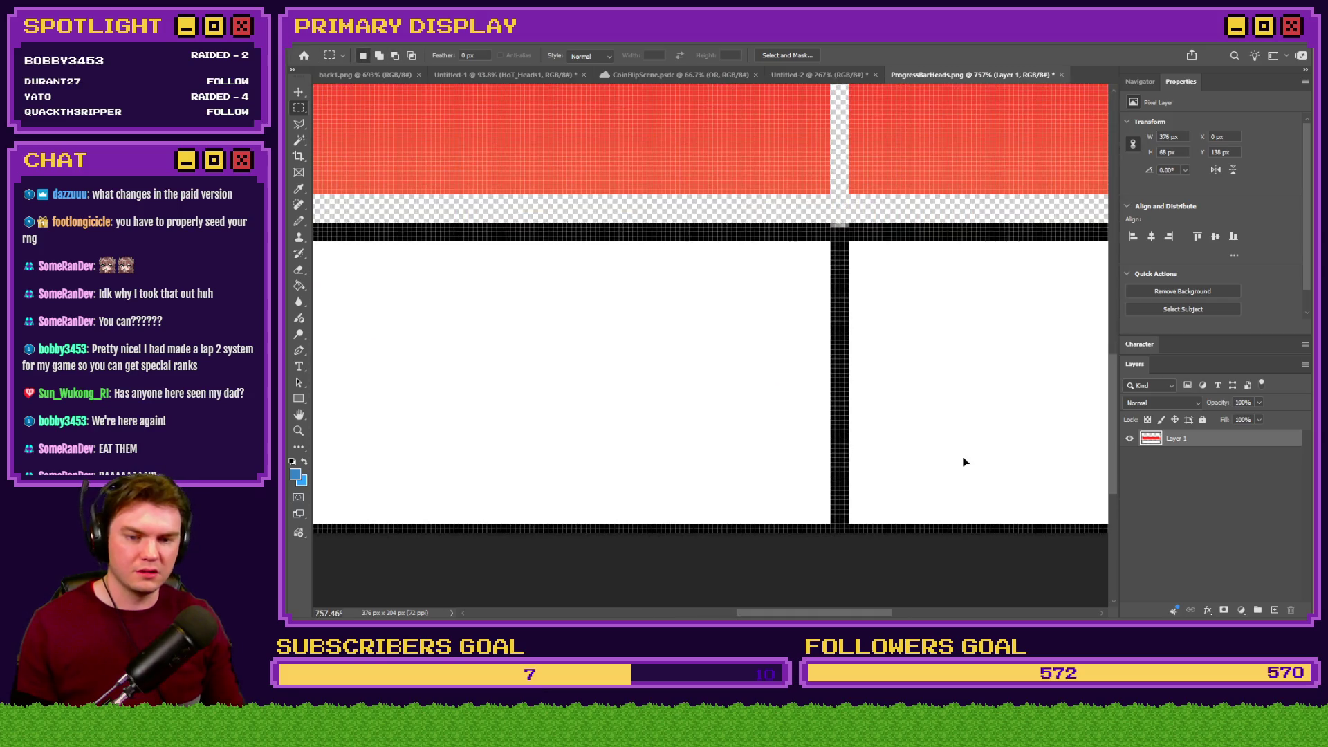
pyautogui.hotkey('ctrl', 'd')
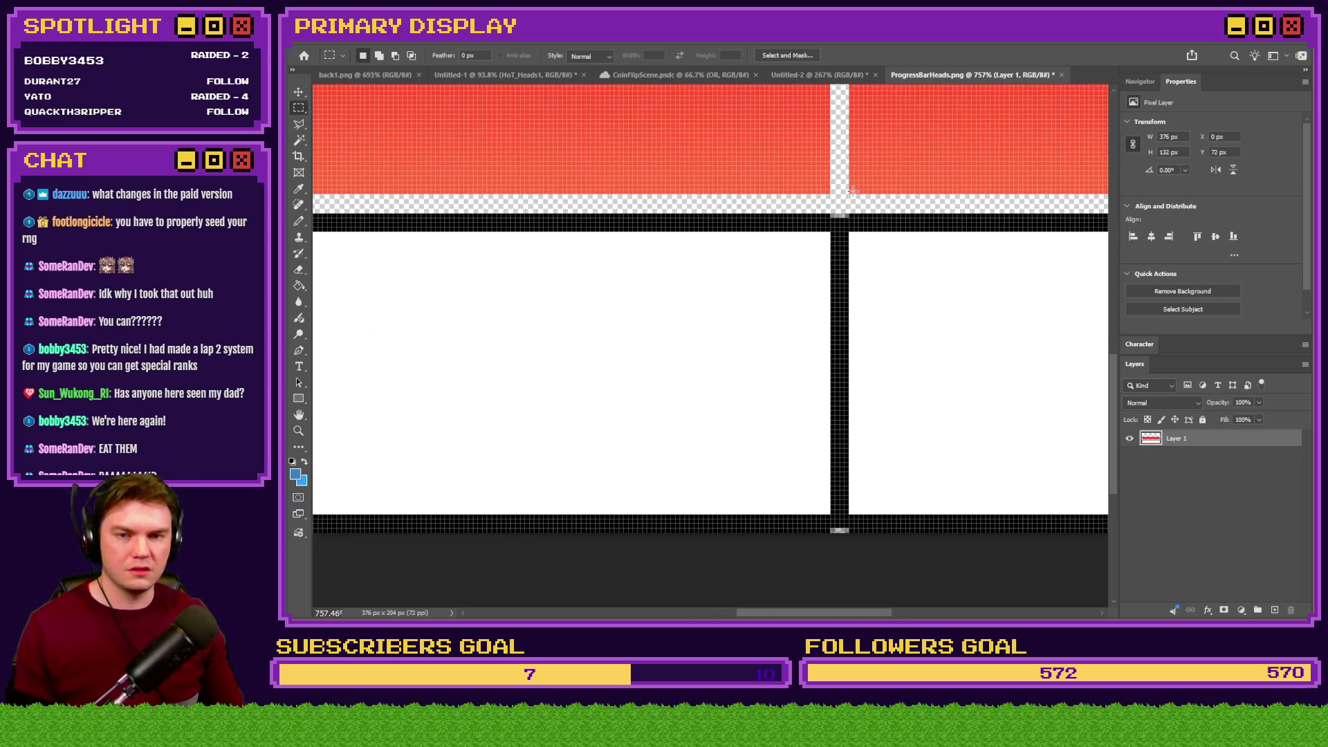
# Apply the Heads gauge's 180° rotation in the HUD editor
pyautogui.hotkey('alt', 'Tab')
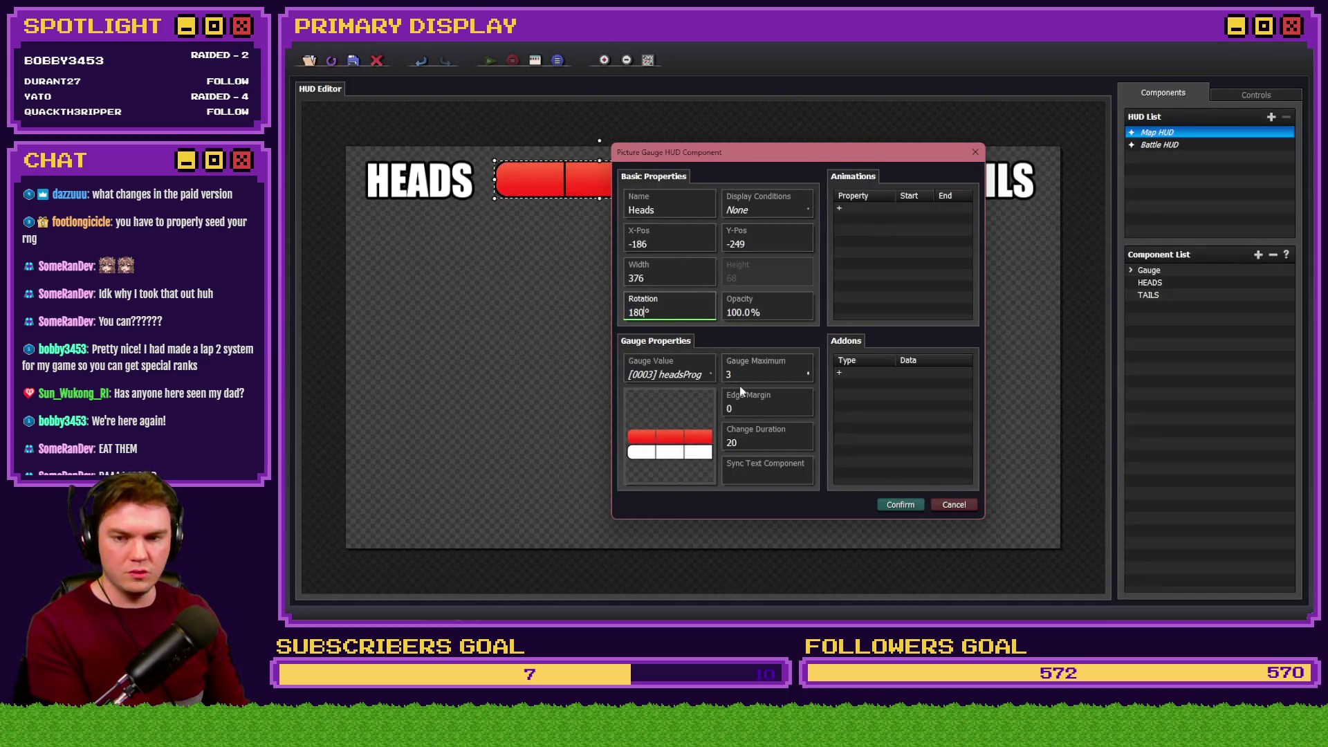
pyautogui.click(897, 507)
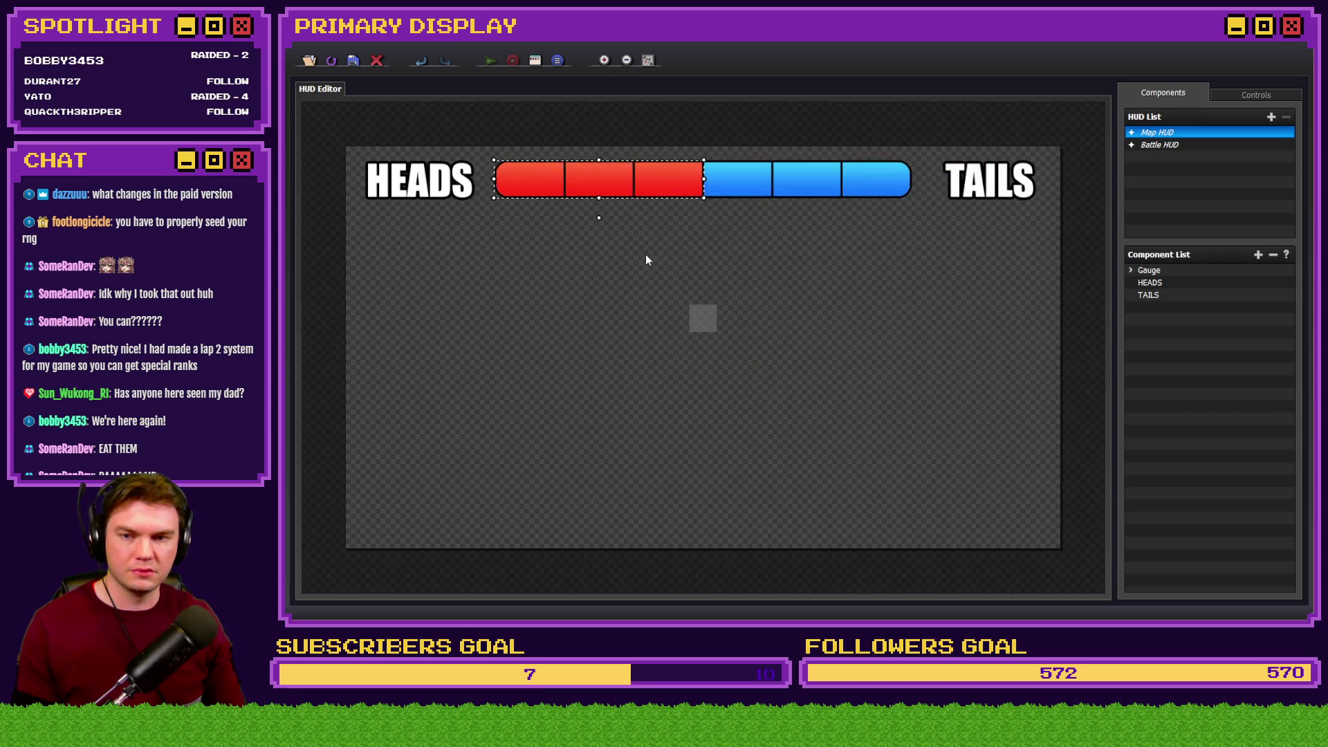
pyautogui.hotkey('alt', 'Tab')
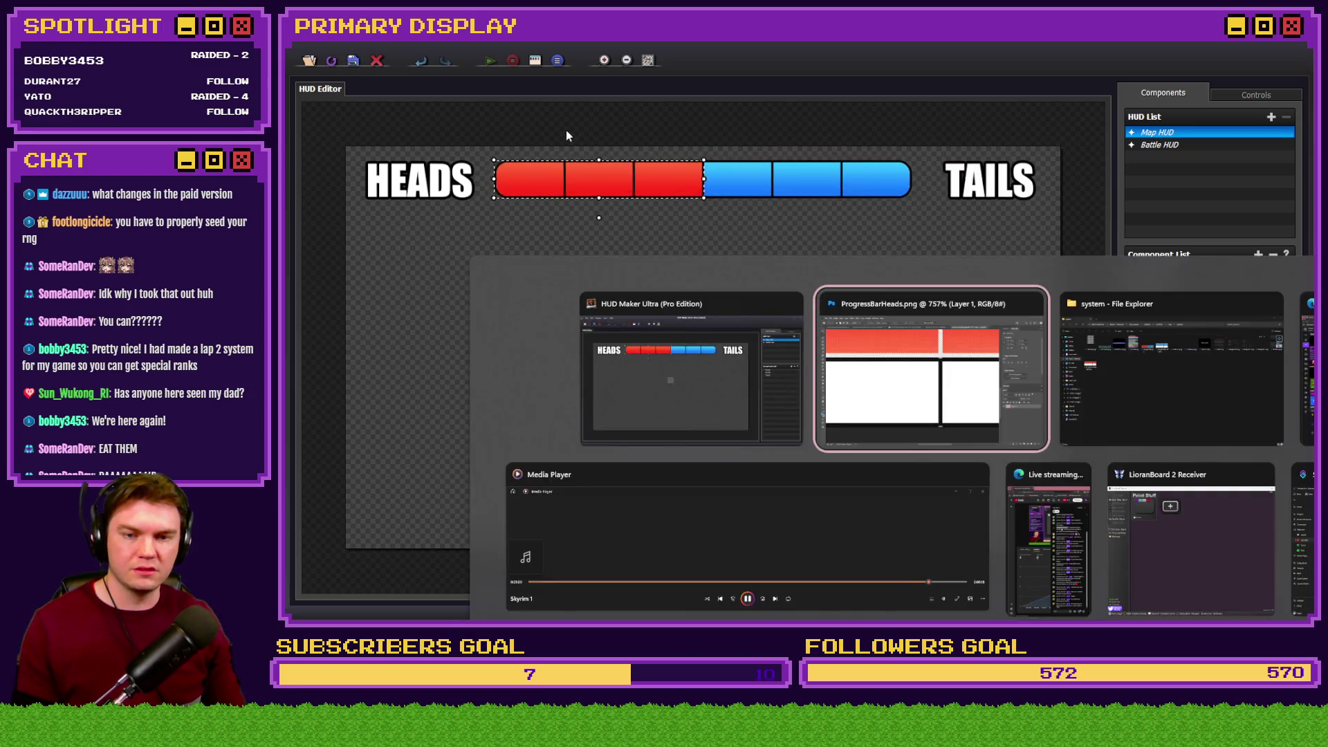
# Flip the coin six times in the playtest, watching red HEADS and blue TAILS segments fill
pyautogui.hotkey('alt', 'Tab')
pyautogui.hotkey('alt', 'Tab')
pyautogui.hotkey('alt', 'Tab')
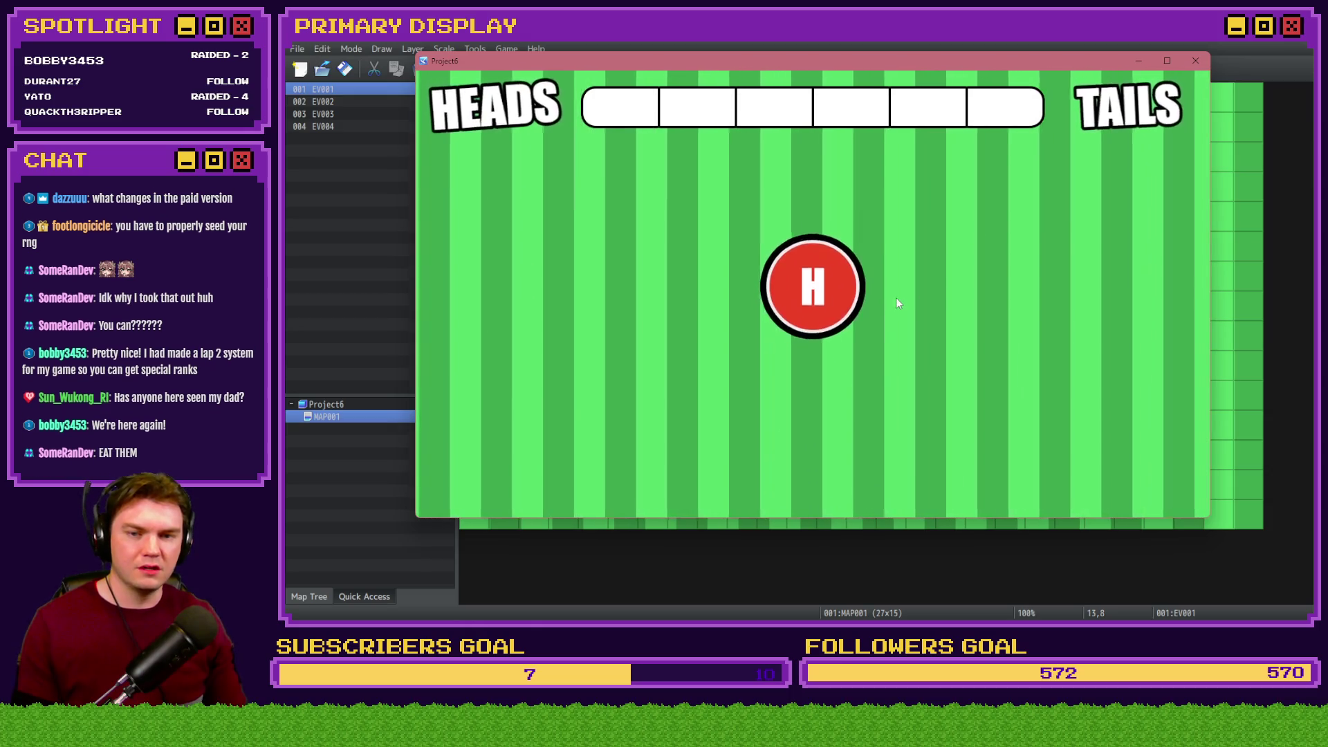
pyautogui.click(833, 301)
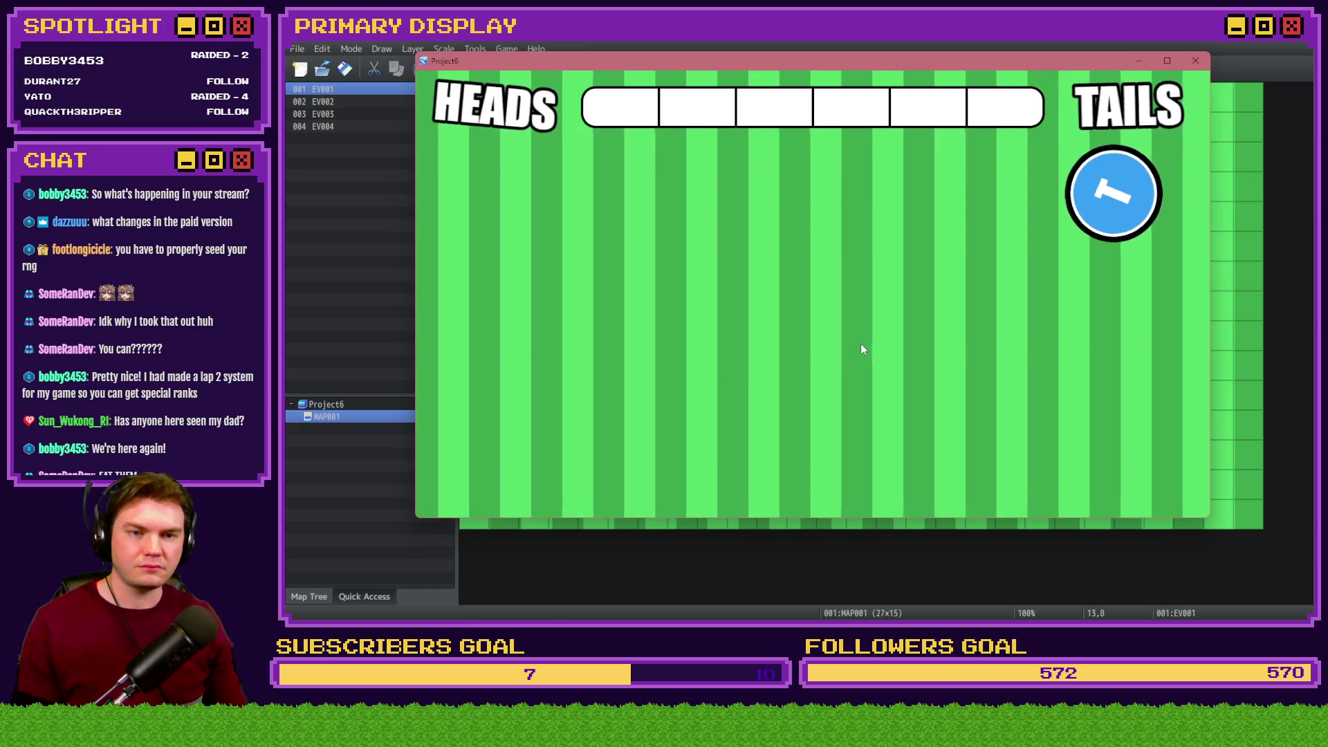
pyautogui.click(1119, 202)
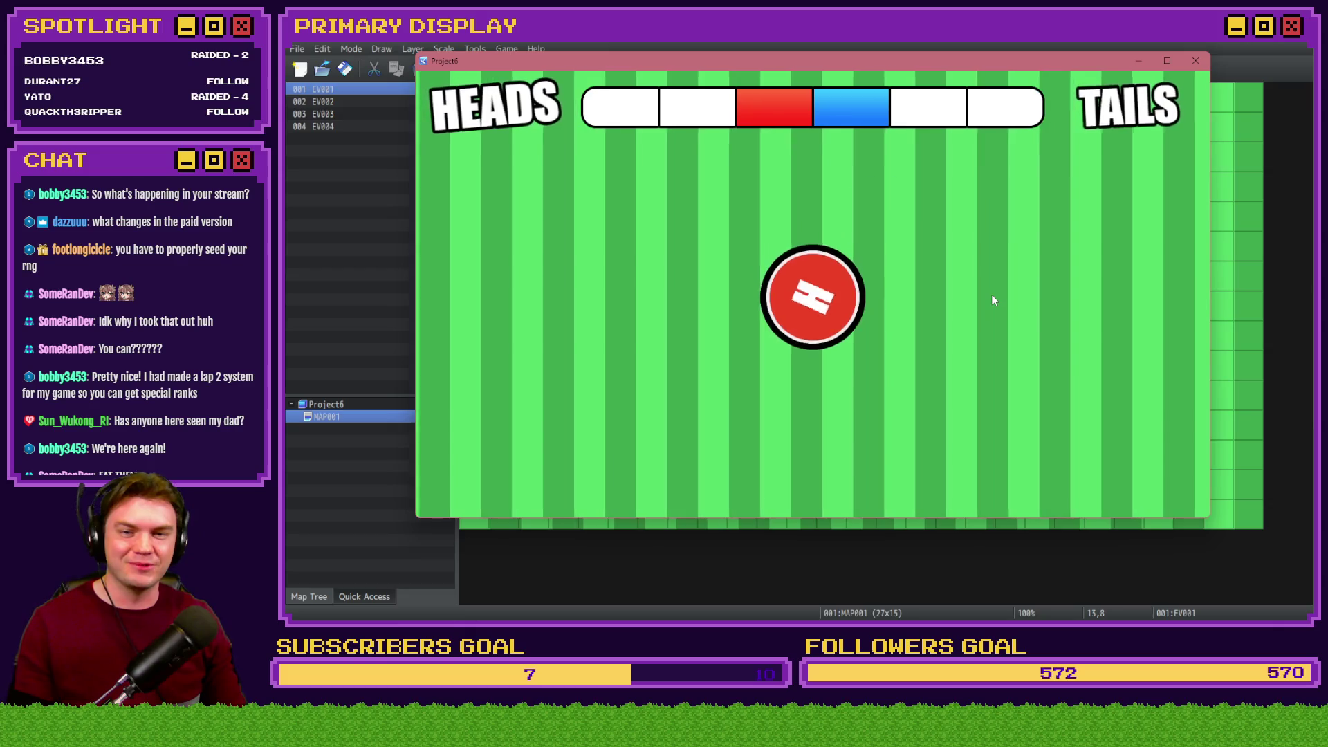
pyautogui.click(991, 294)
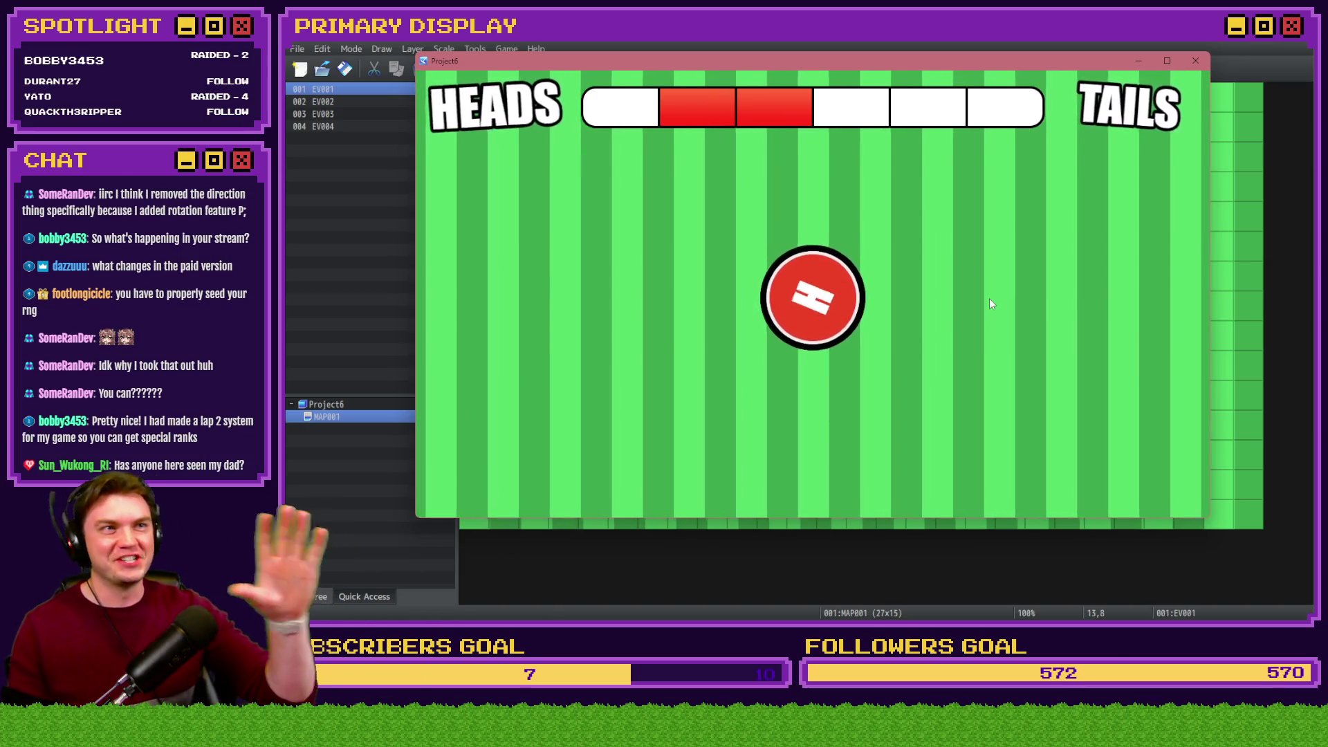
pyautogui.click(989, 303)
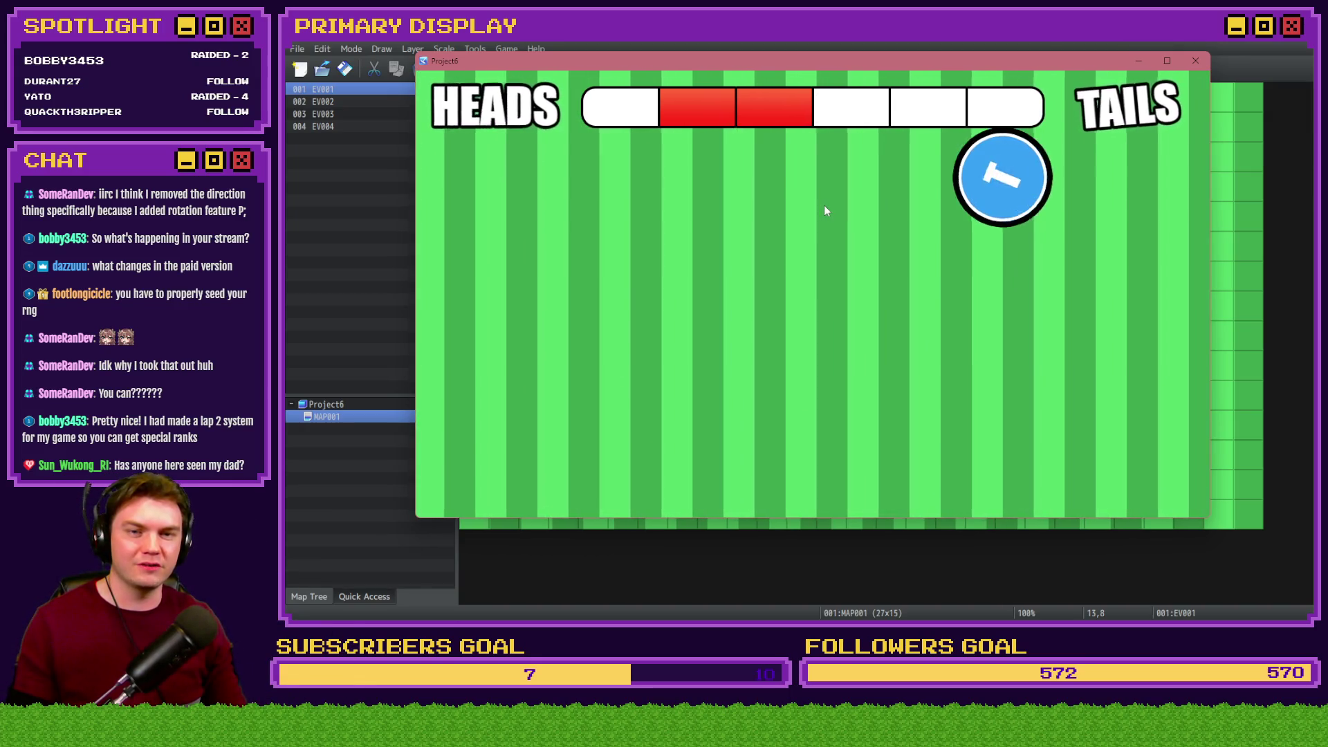
pyautogui.click(1004, 199)
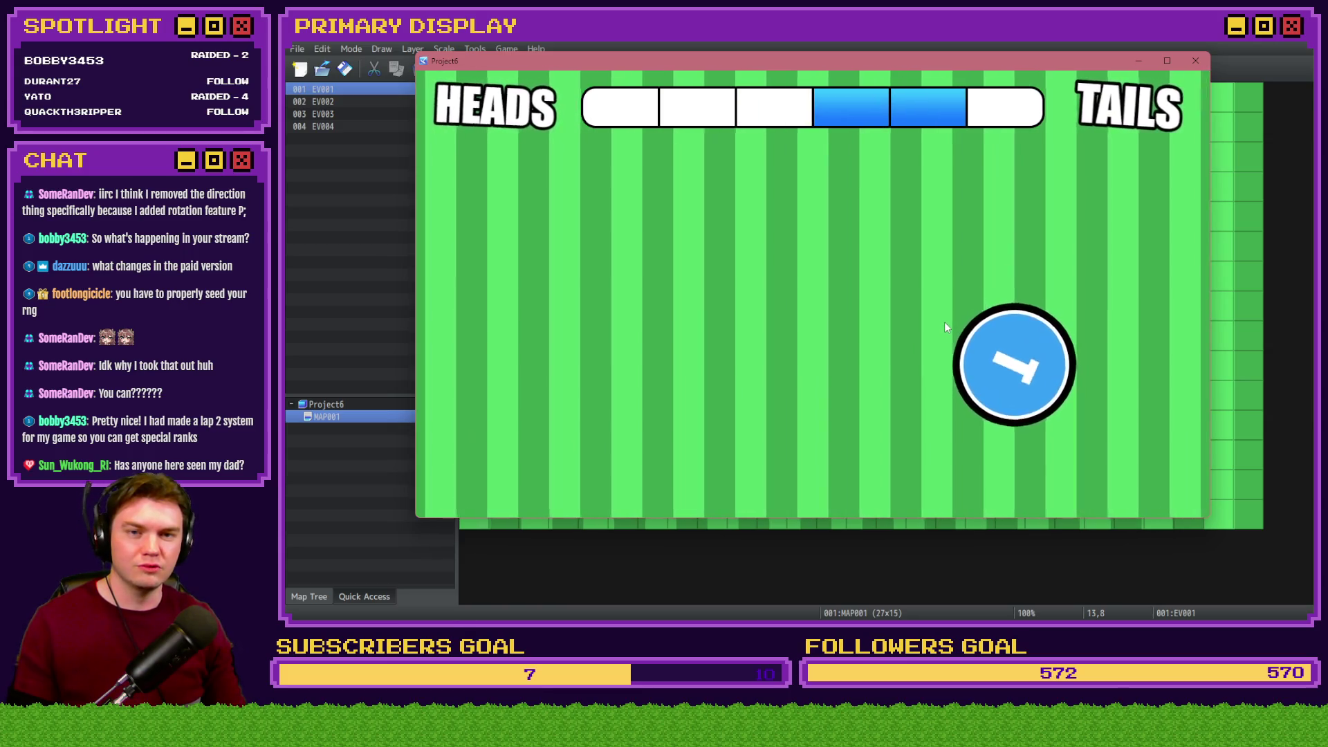
pyautogui.click(1002, 353)
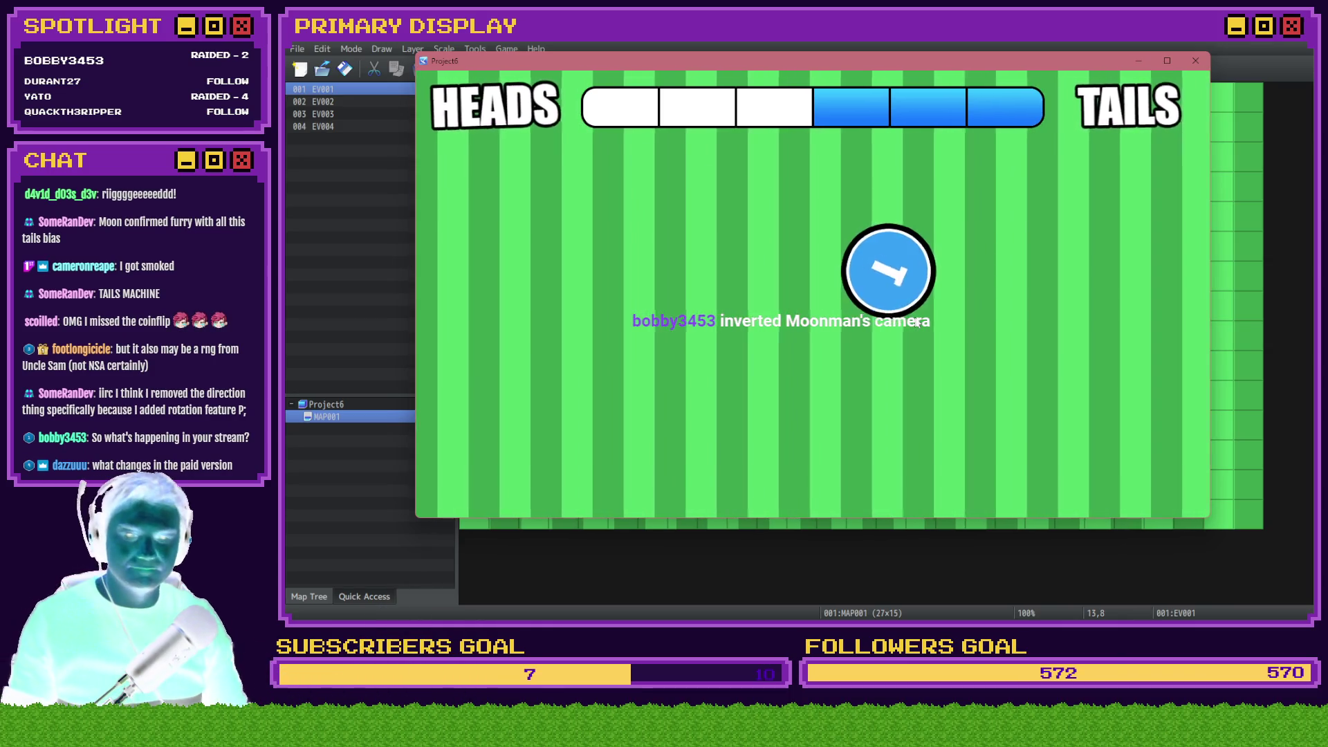
# Close the playtest, then open and dismiss the HUD Component Selector without adding anything
pyautogui.click(1202, 66)
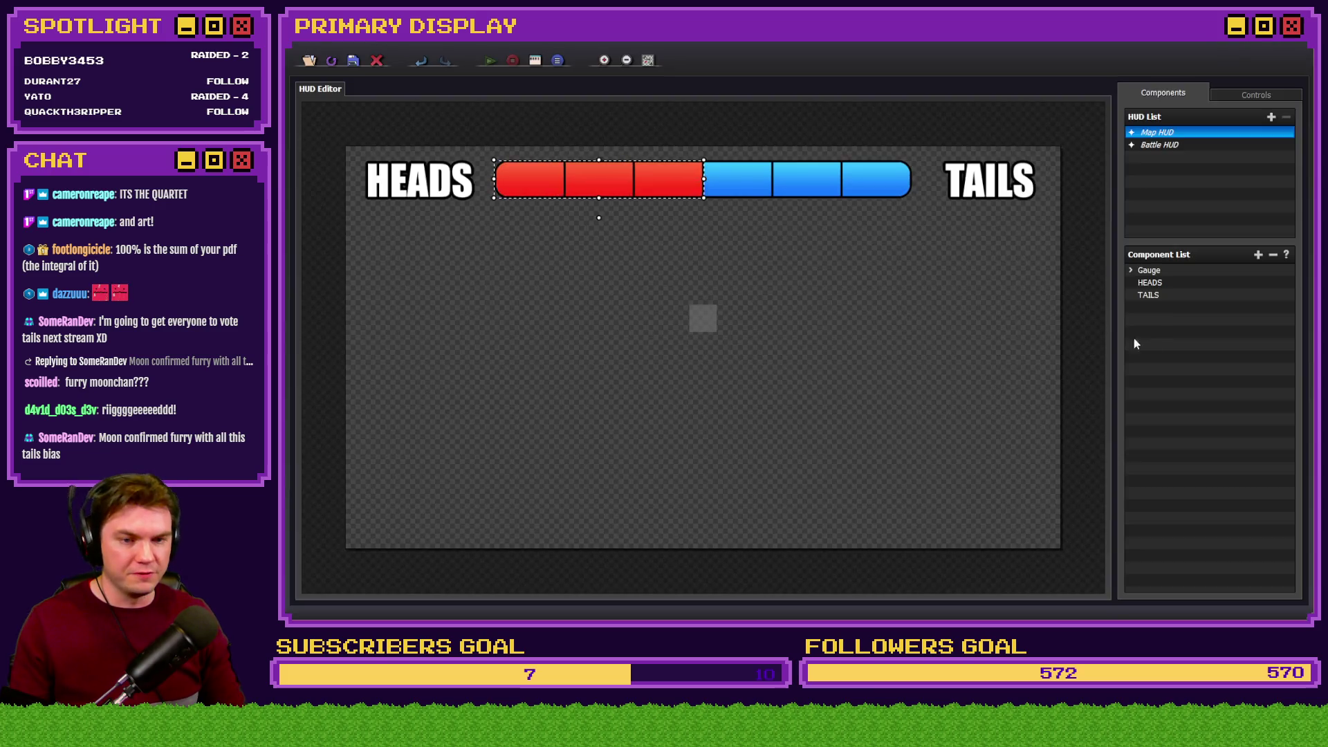
pyautogui.rightClick(1160, 330)
pyautogui.click(1182, 339)
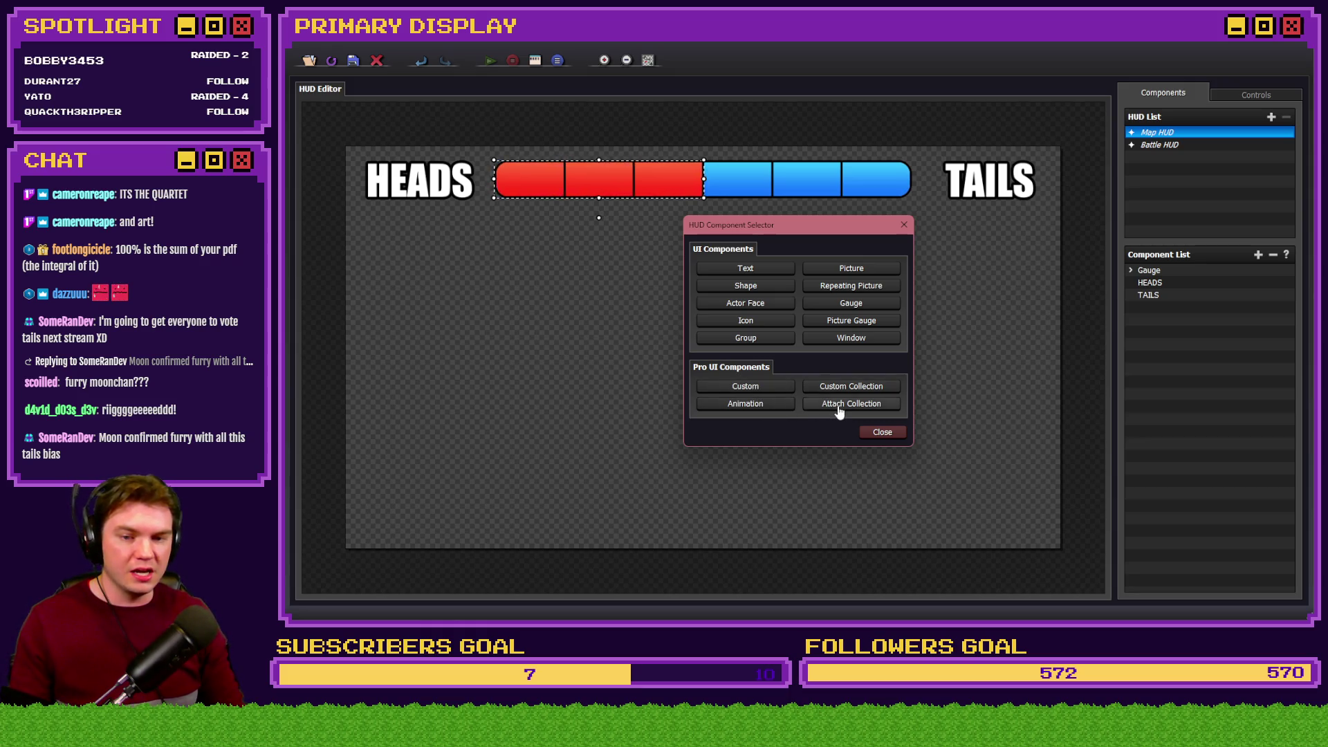
pyautogui.click(881, 432)
# Open the TAILS text component's properties, then go up to the CoinFlip project folder in File Explorer
pyautogui.click(1149, 295)
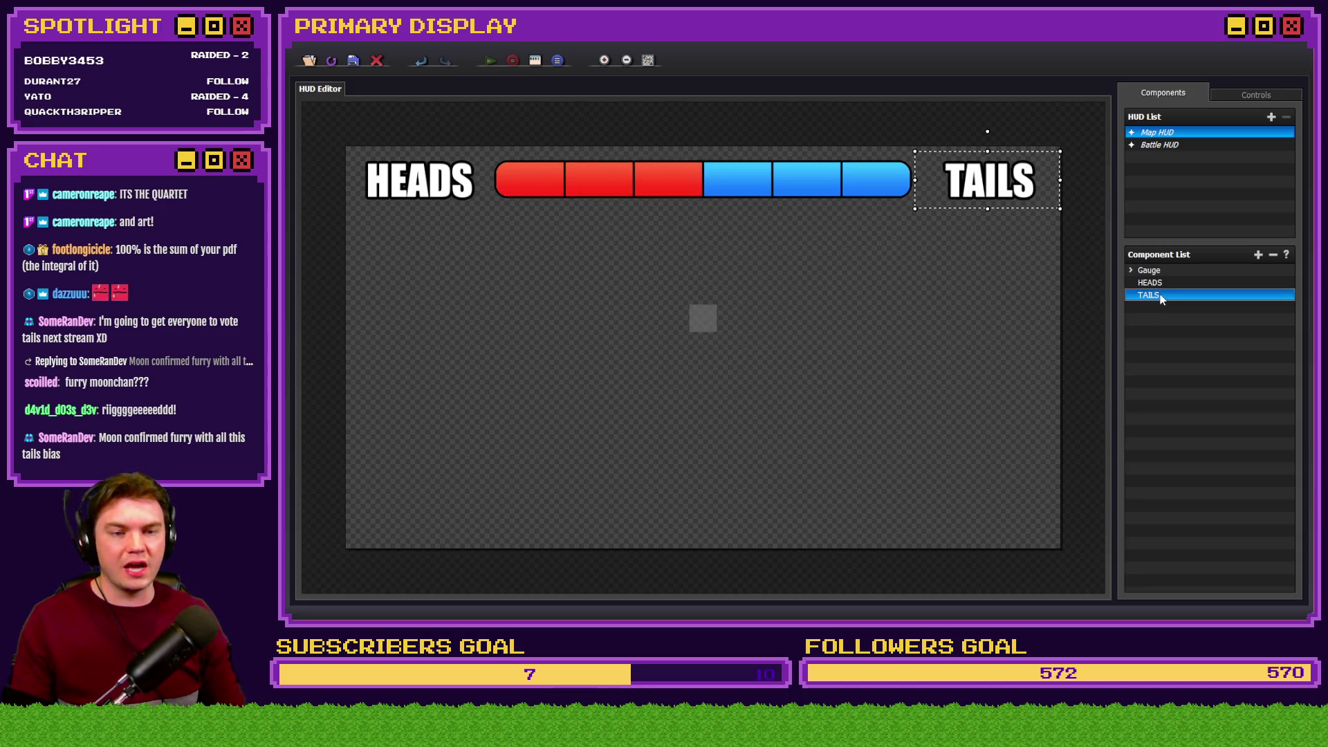
pyautogui.doubleClick(1161, 297)
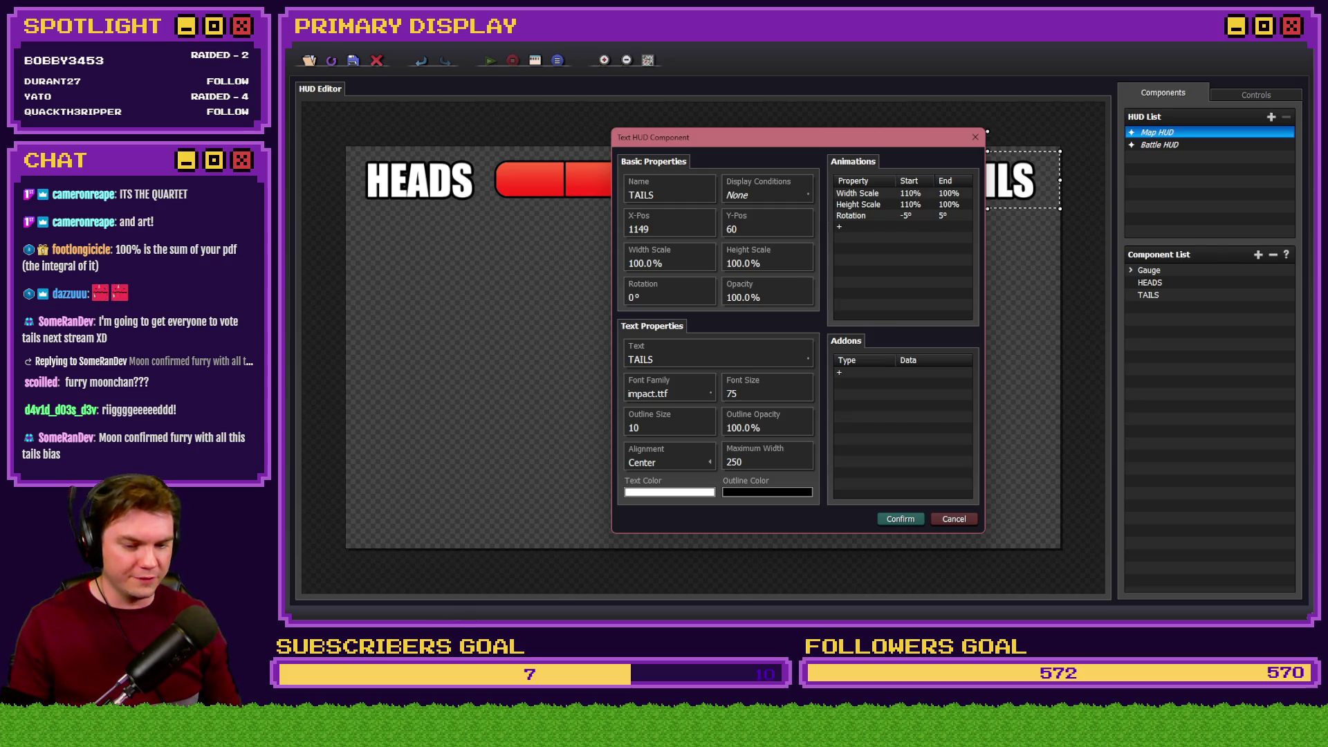
pyautogui.hotkey('alt', 'Tab')
pyautogui.click(885, 181)
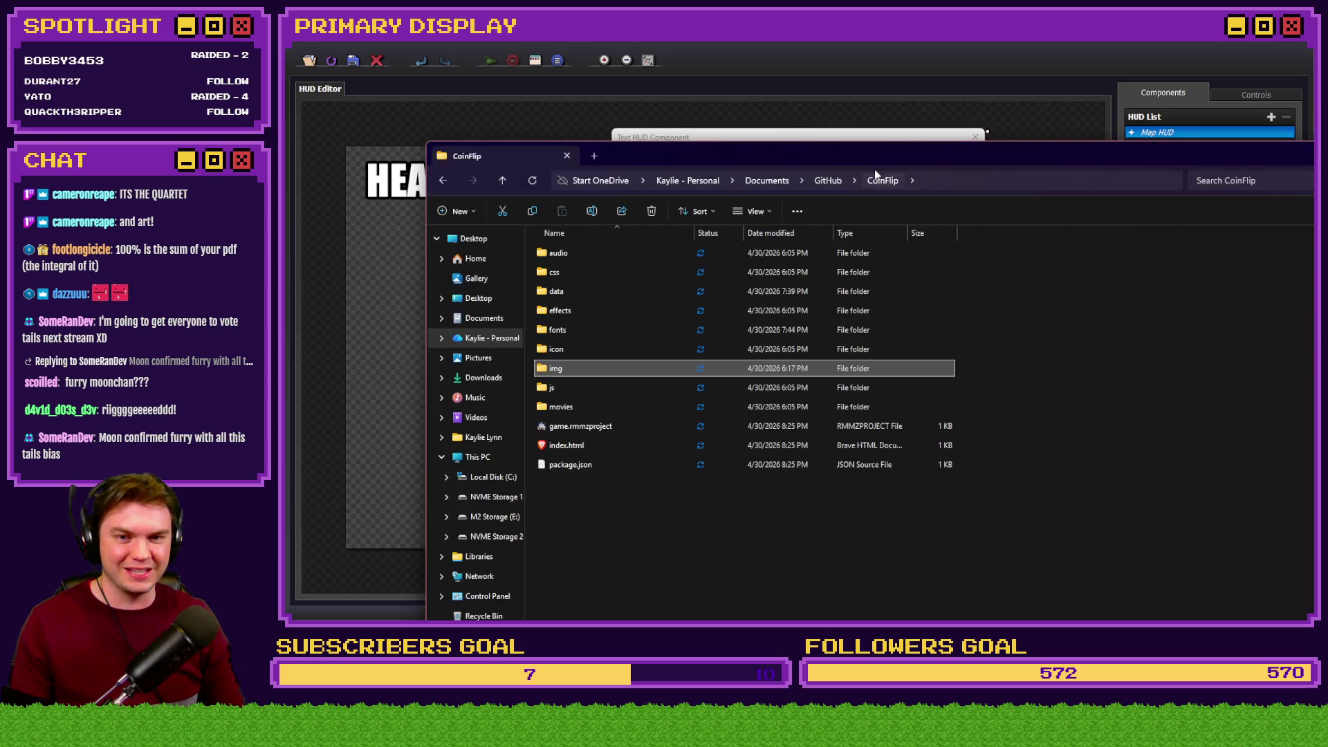
# Browse up to GitHub, open the subscriberPetProject folder, then return to the TAILS settings
pyautogui.click(833, 180)
pyautogui.doubleClick(565, 272)
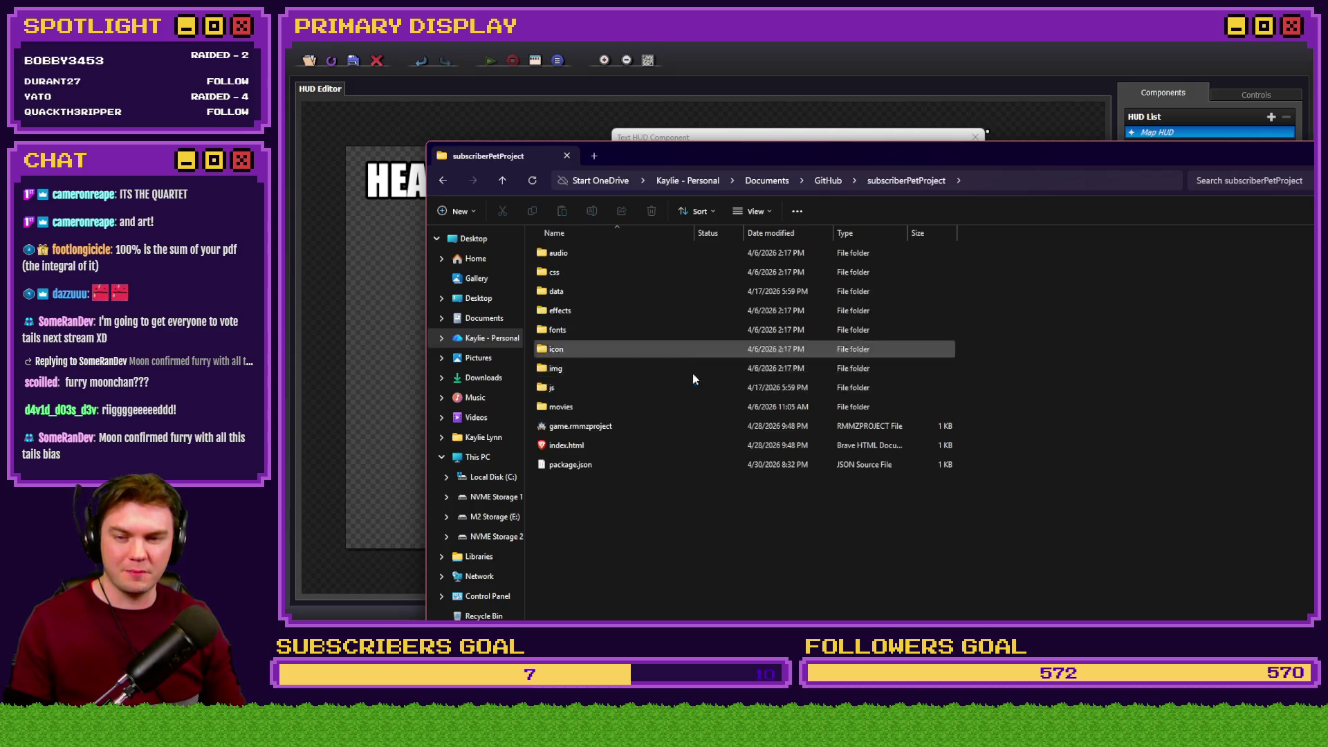
pyautogui.click(567, 426)
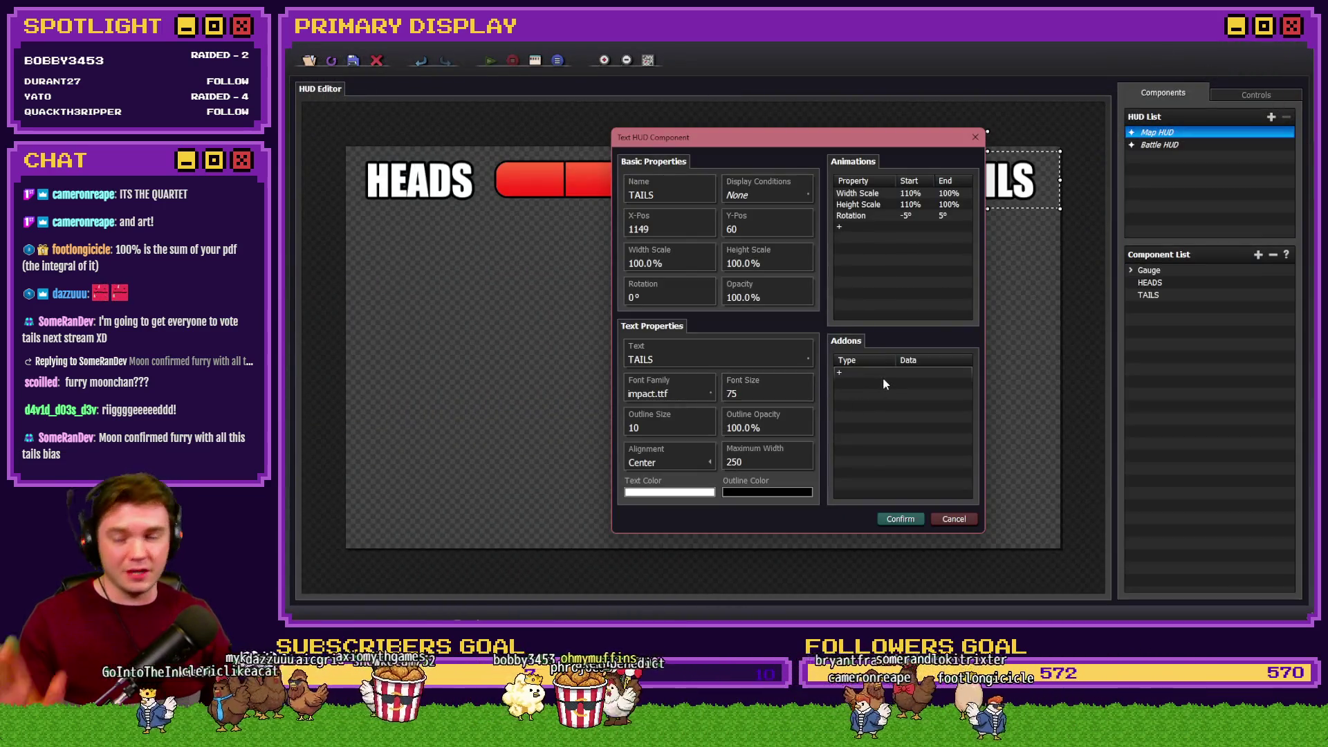
# Browse the TAILS text add-on list without adding one, then cancel the TAILS properties unchanged
pyautogui.doubleClick(889, 377)
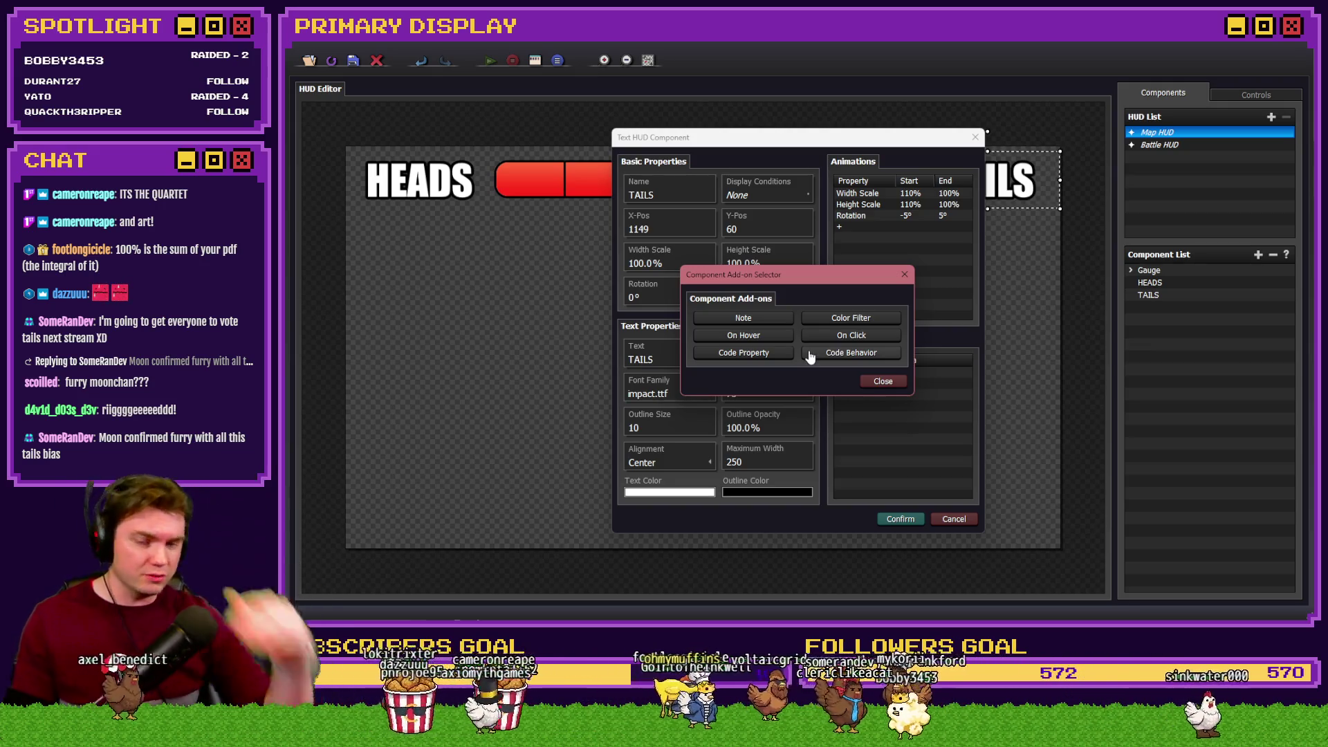
pyautogui.click(882, 381)
pyautogui.click(962, 519)
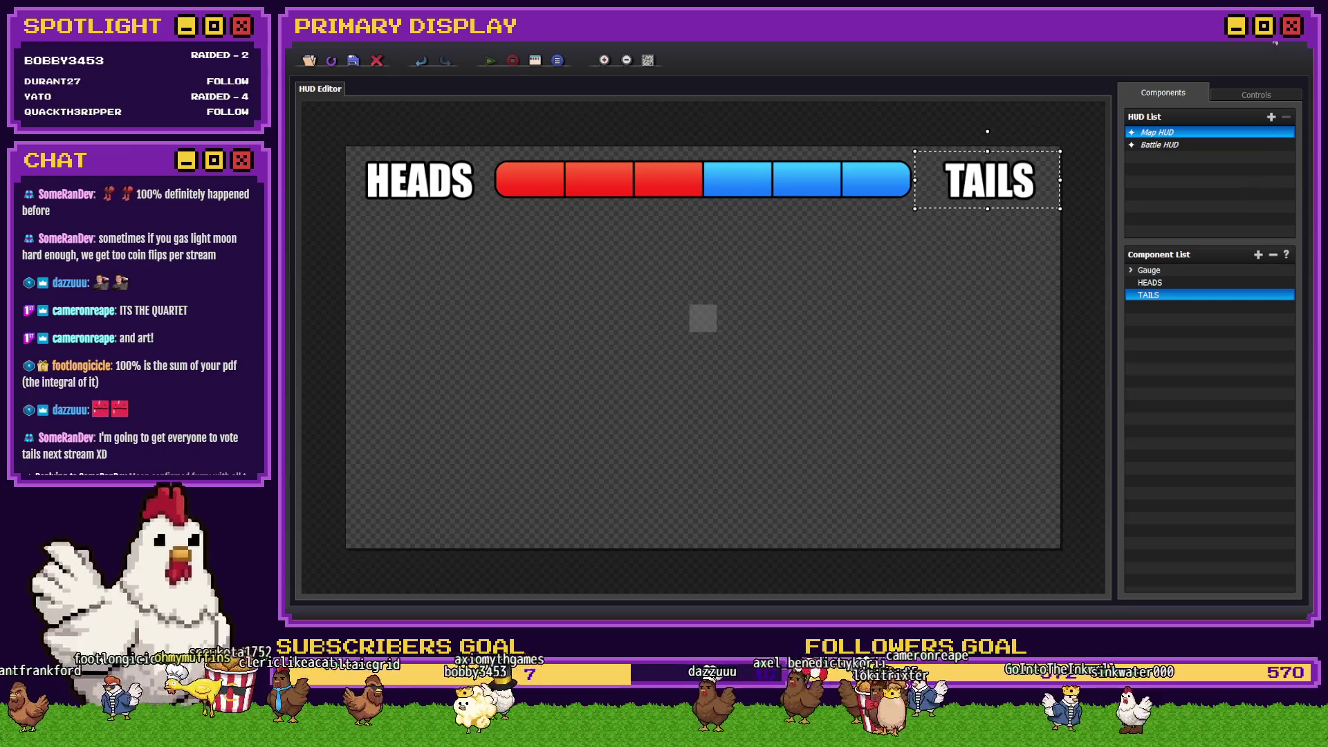
# Close HUD Maker Ultra back to the map editor and bring up Photoshop with ProgressBarHeads.png
pyautogui.click(1294, 45)
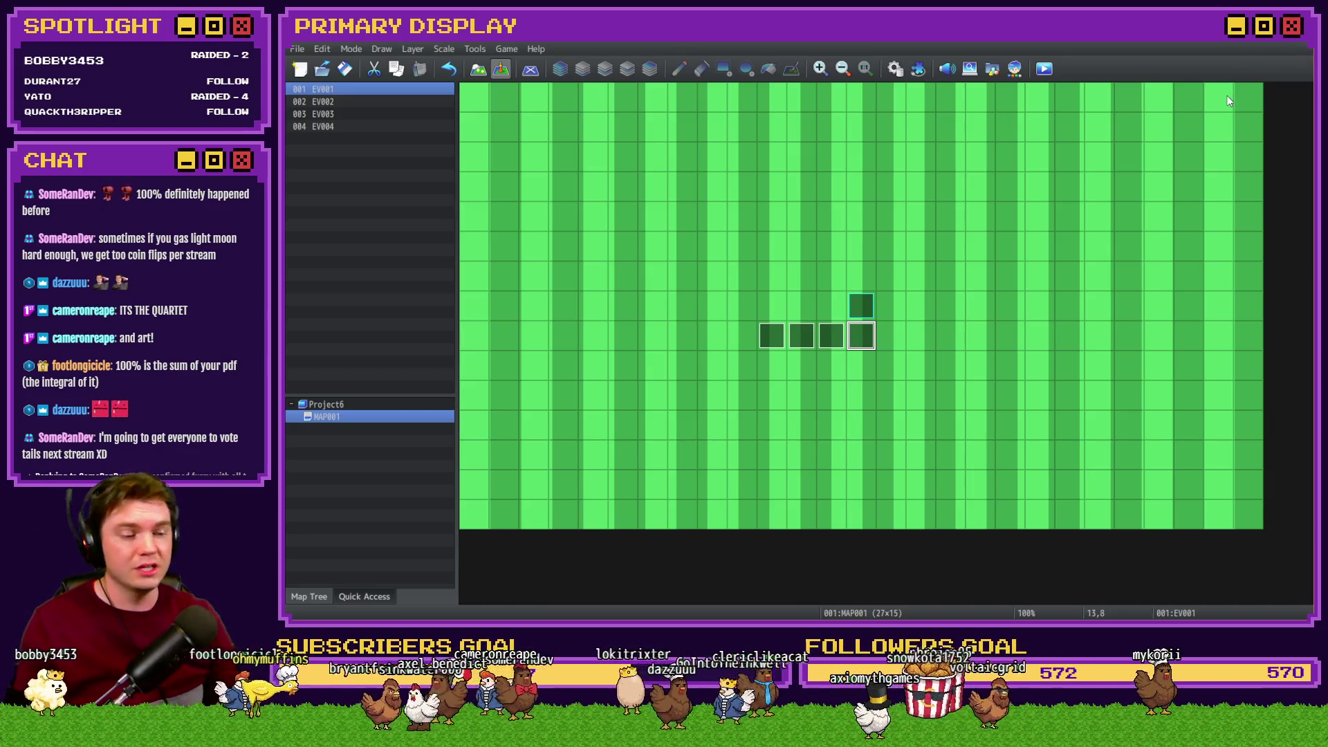
pyautogui.click(1295, 40)
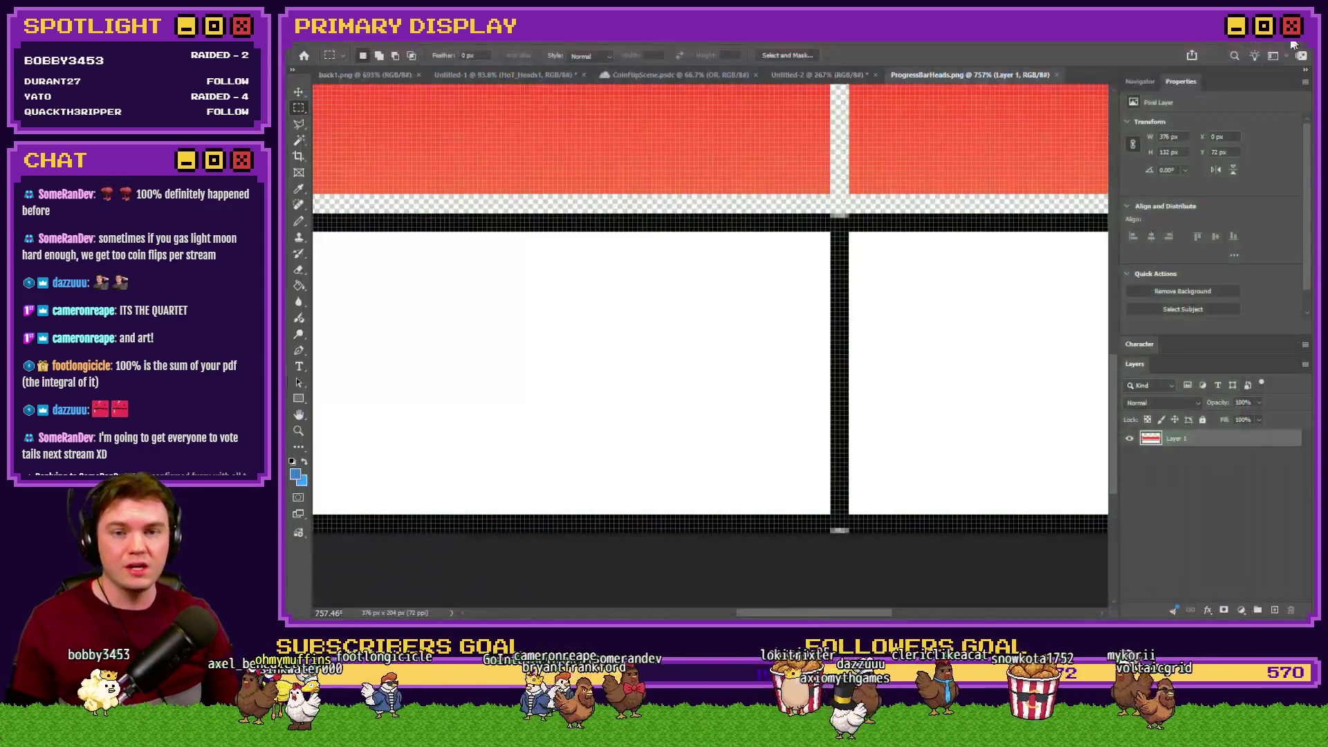
# Close the ProgressBarHeads.png document and switch to the Trello board in the browser
pyautogui.click(1056, 75)
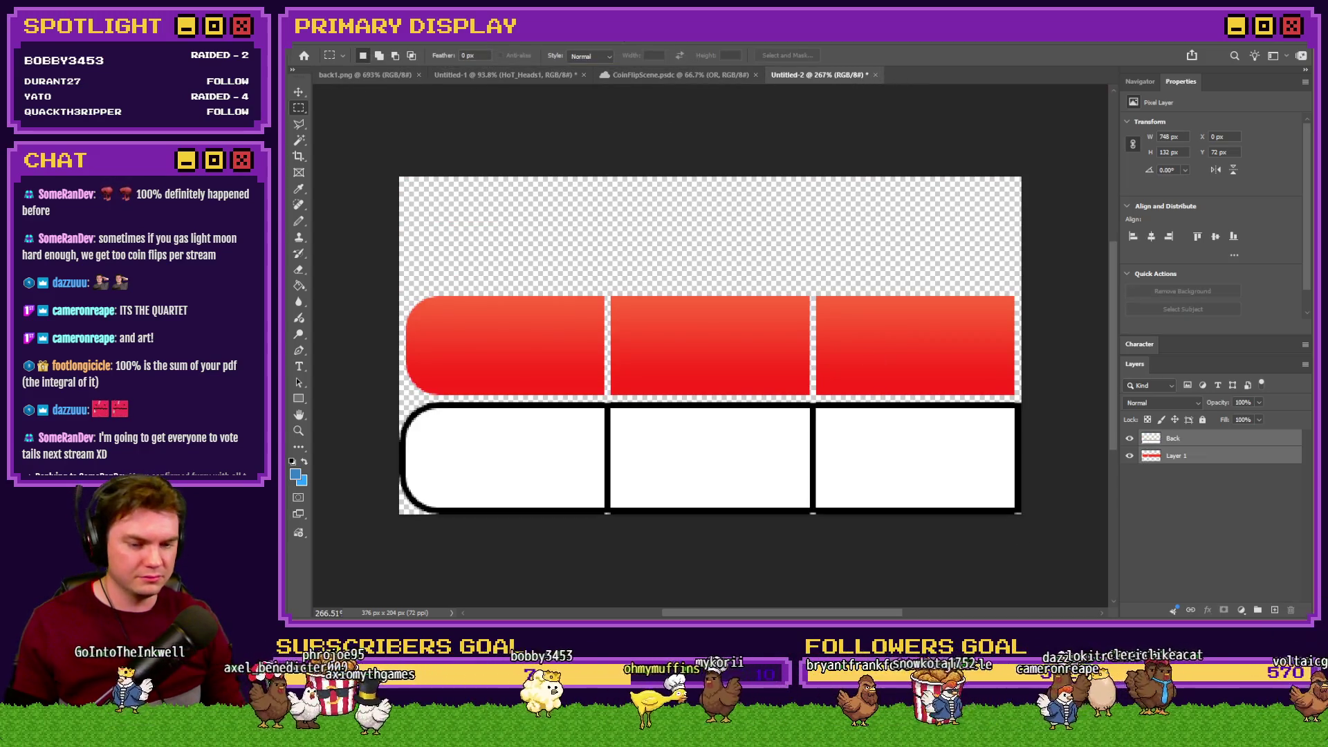
pyautogui.hotkey('alt', 'Tab')
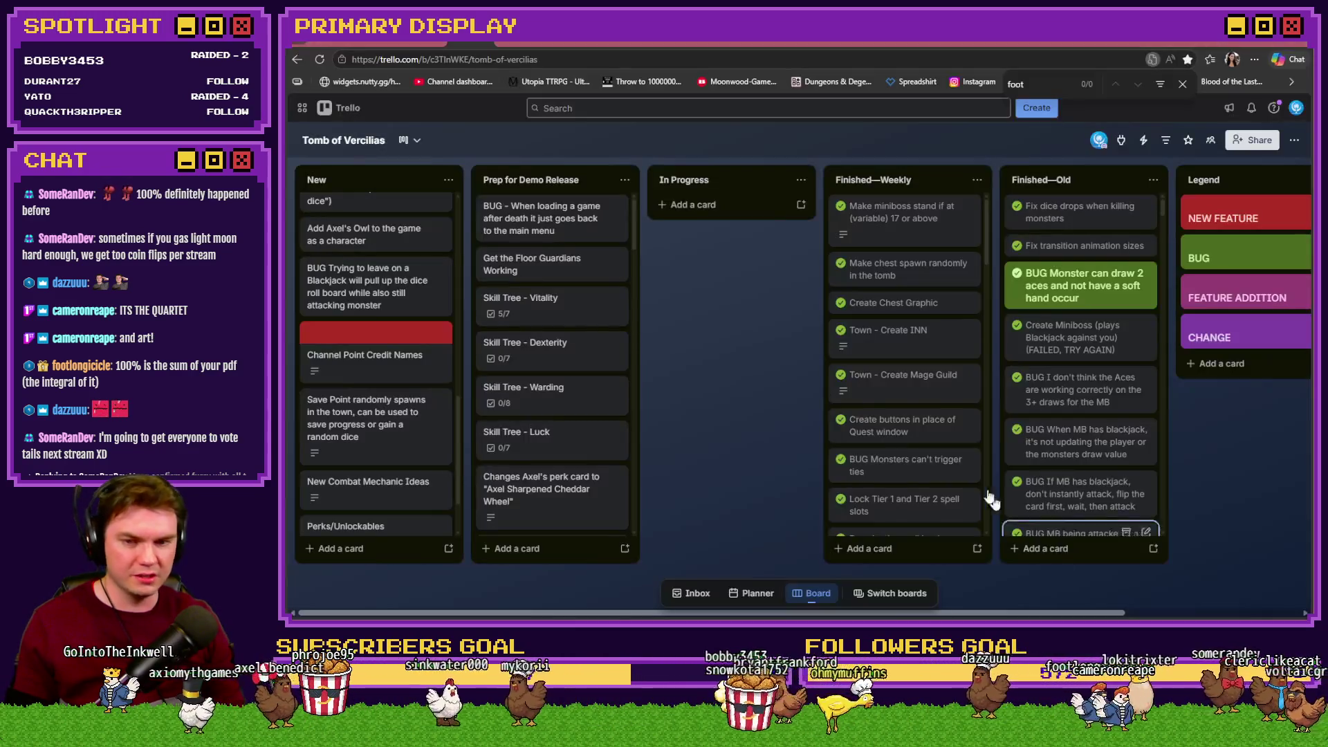
# Switch from Trello to the Discord tab and scroll through the Moonwood Games media channel
pyautogui.click(1110, 44)
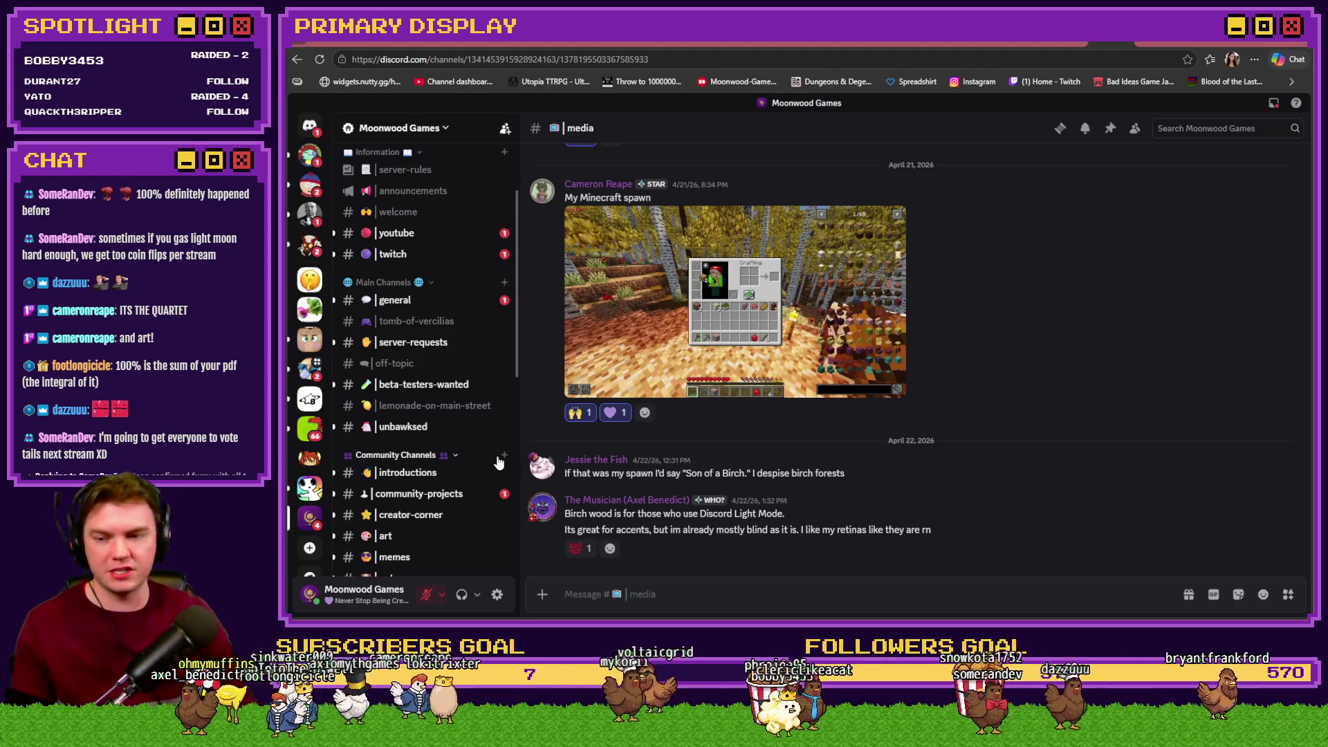
pyautogui.scroll(-2, 425, 467)
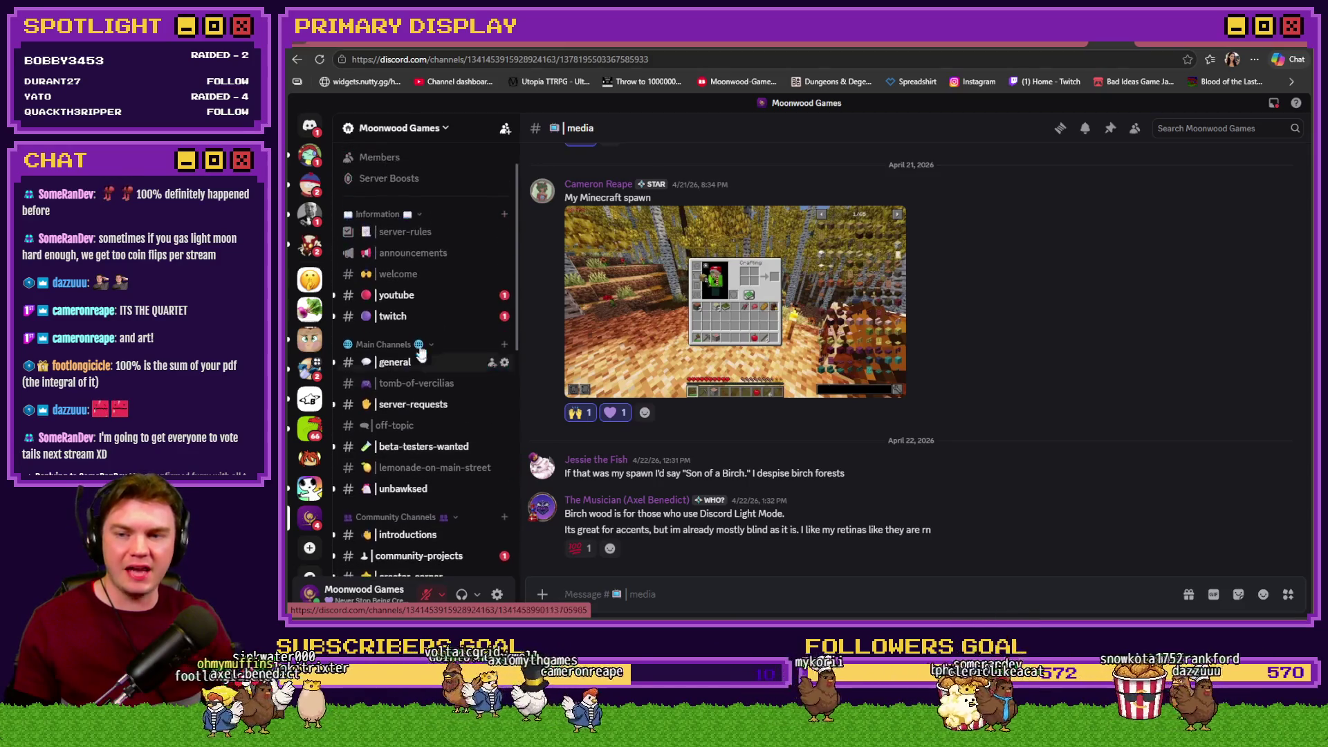
# Go to the #art channel and view the Rei artwork enlarged
pyautogui.scroll(-2, 419, 457)
pyautogui.click(408, 415)
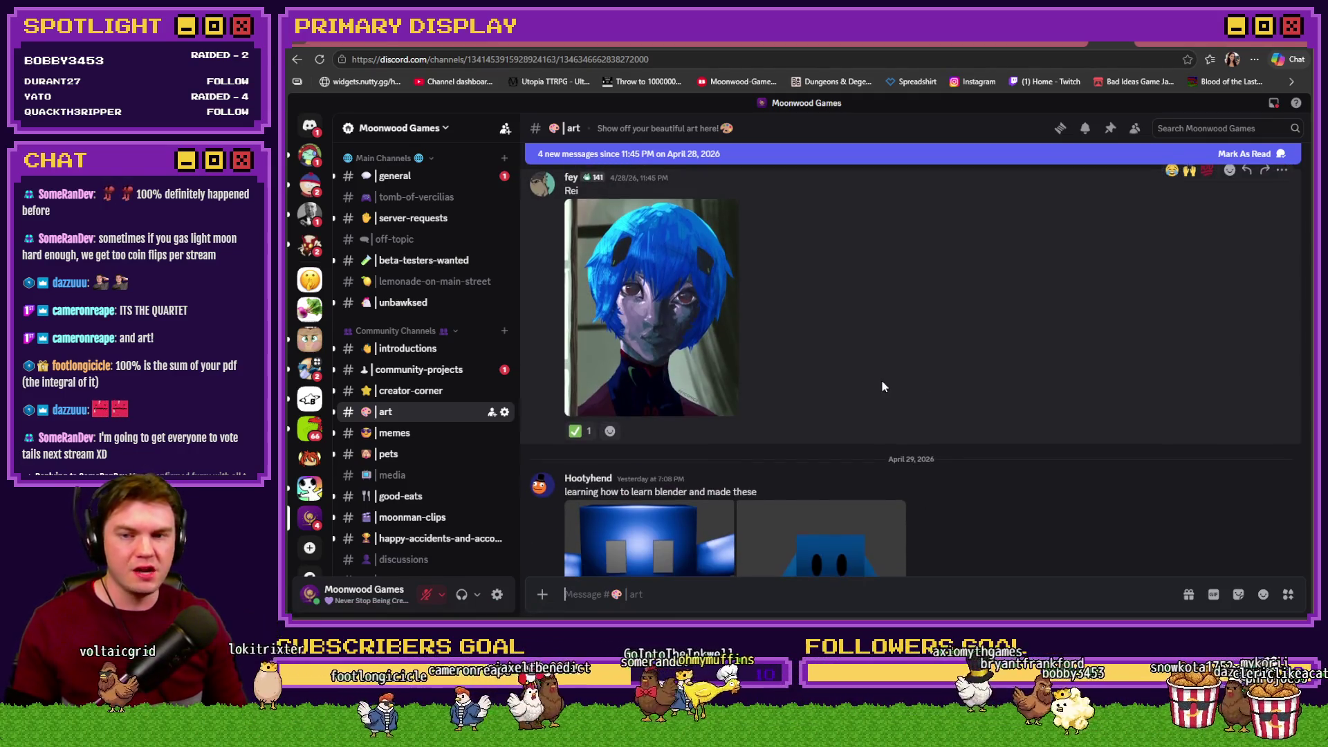
pyautogui.click(670, 379)
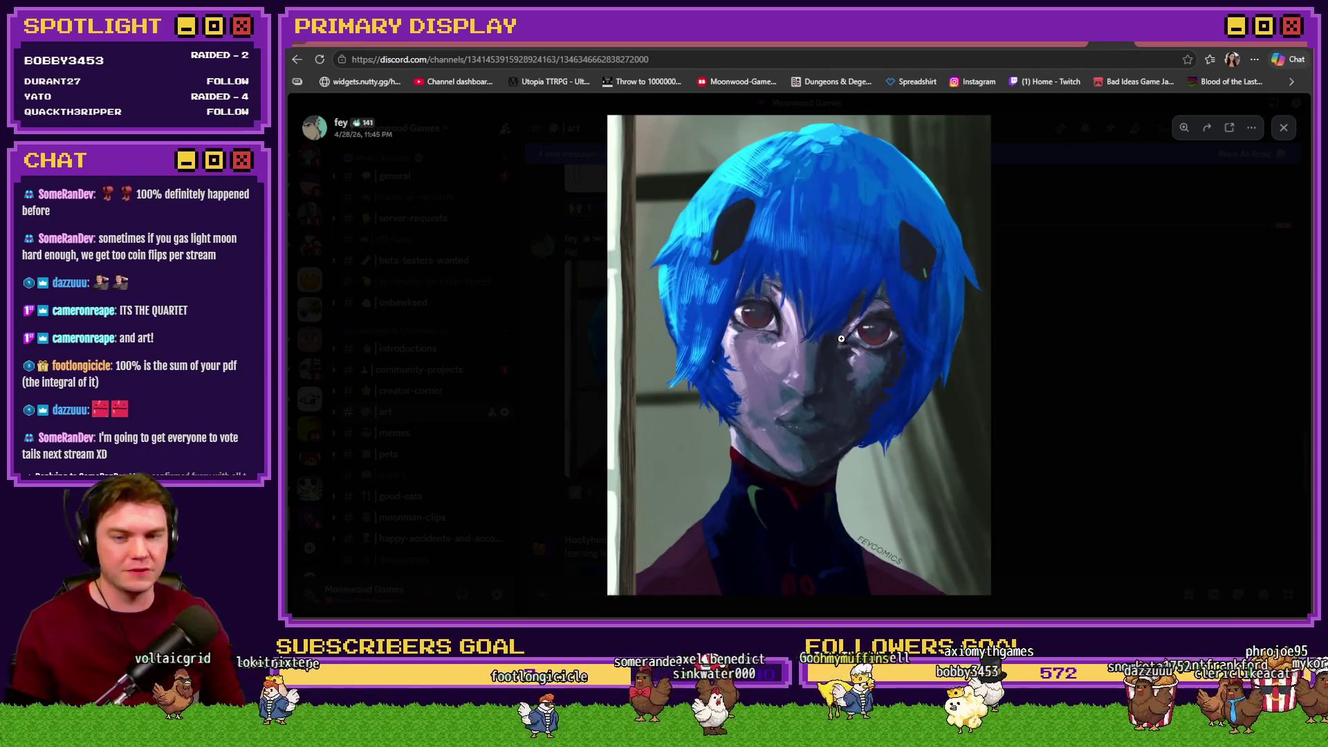
pyautogui.click(1059, 354)
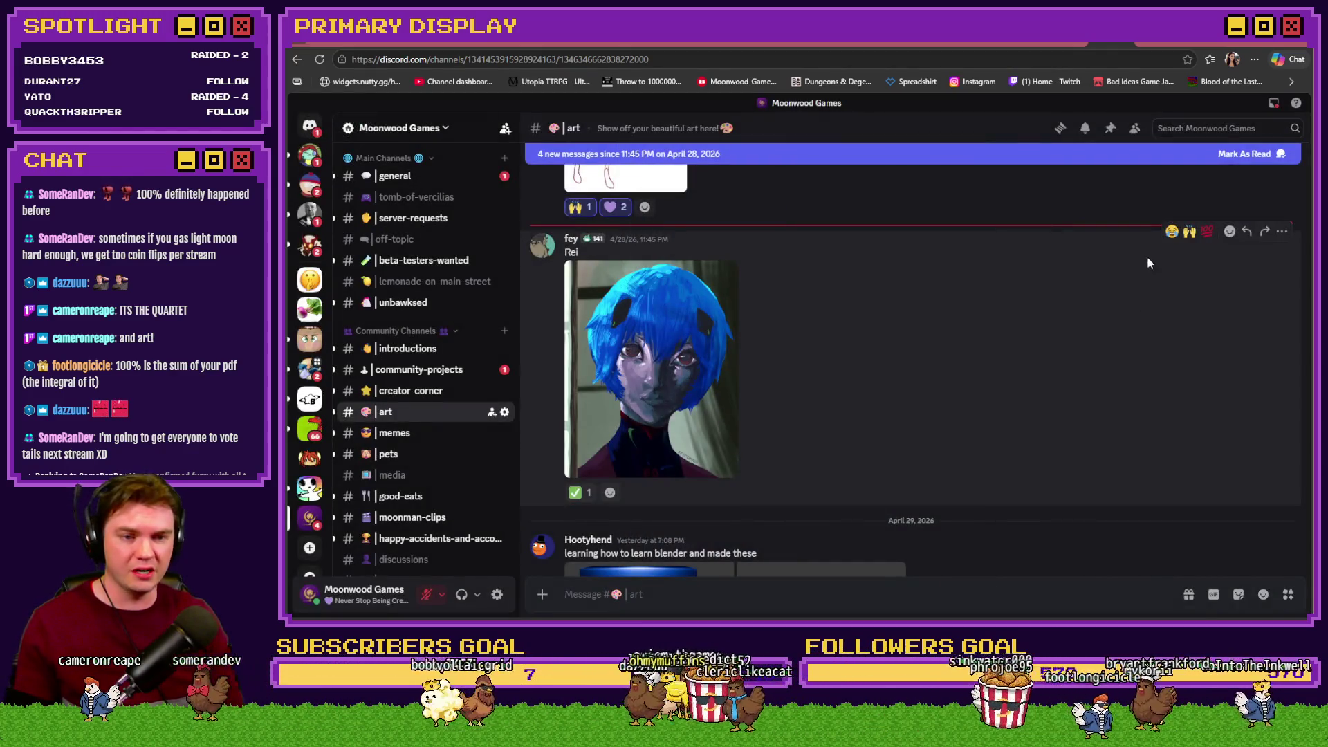
# React to the Rei post with 🙌 raised hands and a 💜 purple heart
pyautogui.click(1189, 231)
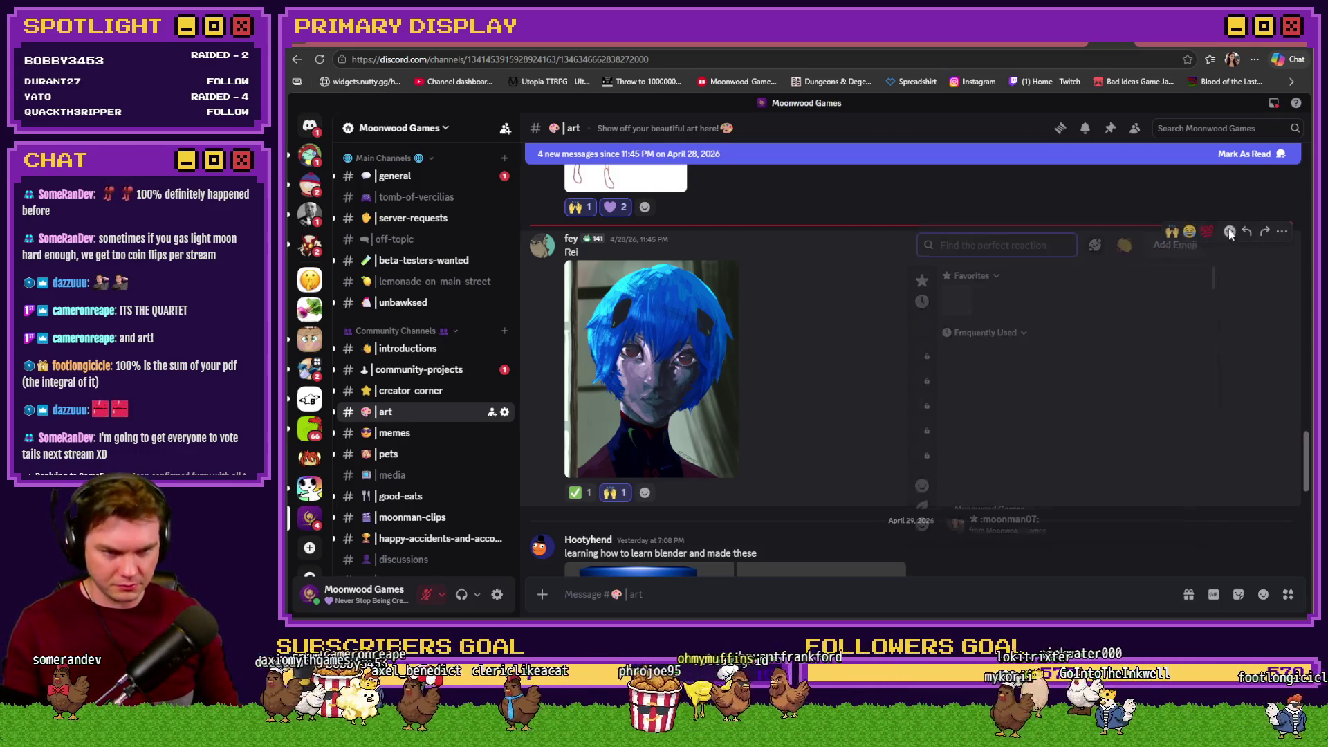
pyautogui.click(1229, 231)
pyautogui.click(986, 302)
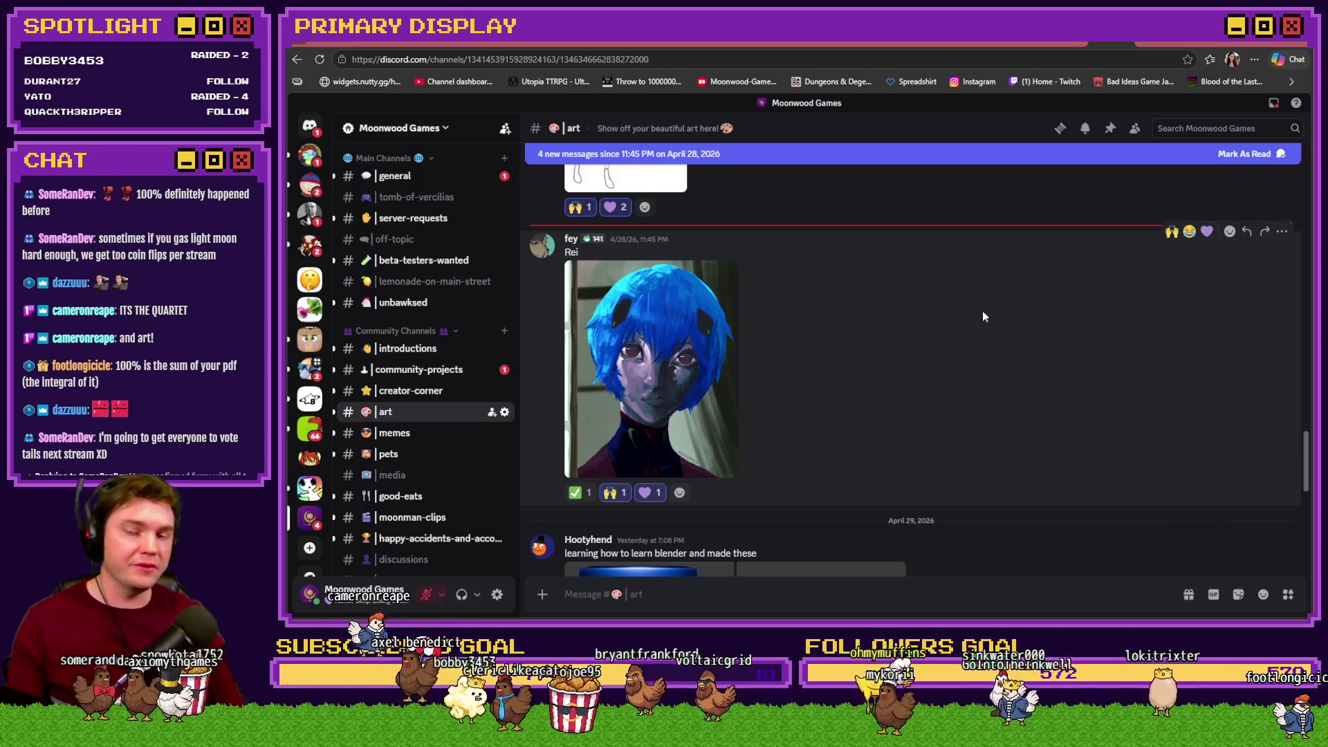
pyautogui.scroll(-5, 983, 316)
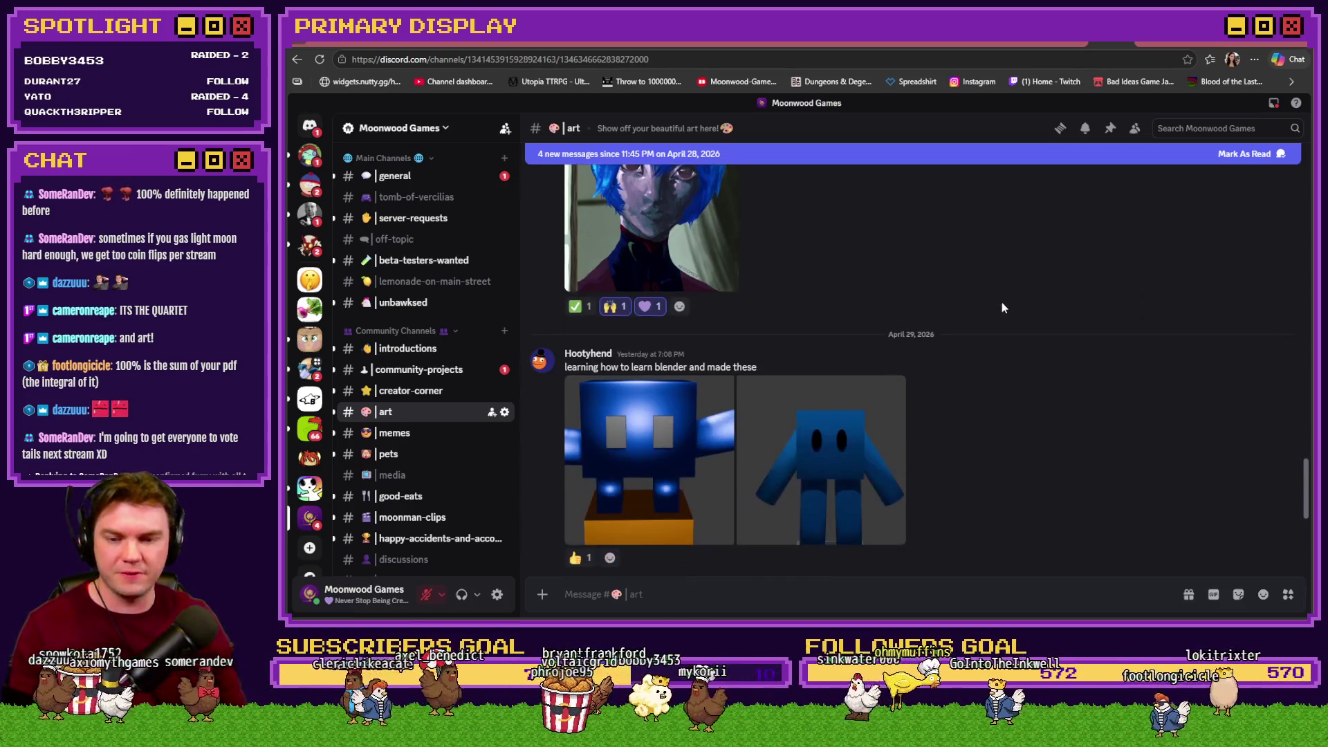
# View both blue blender renders enlarged in the image viewer
pyautogui.moveTo(1000, 305)
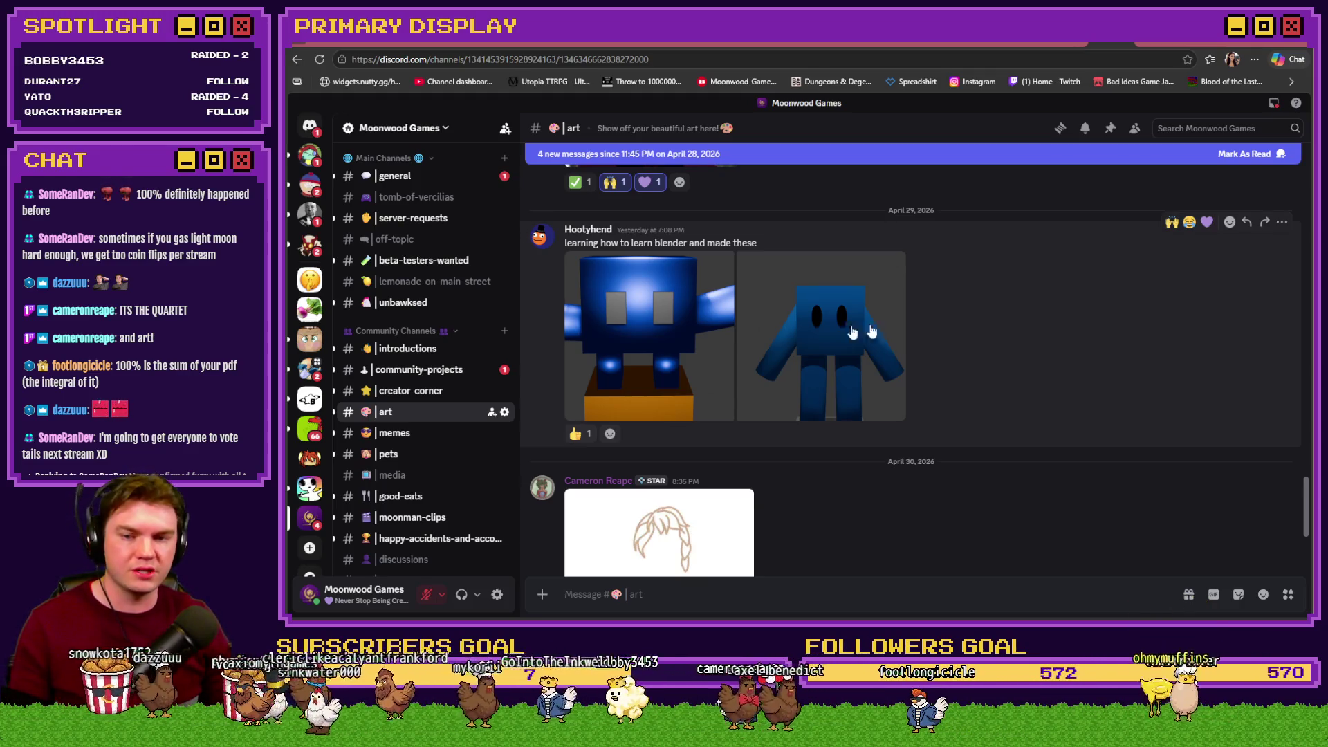
pyautogui.click(677, 338)
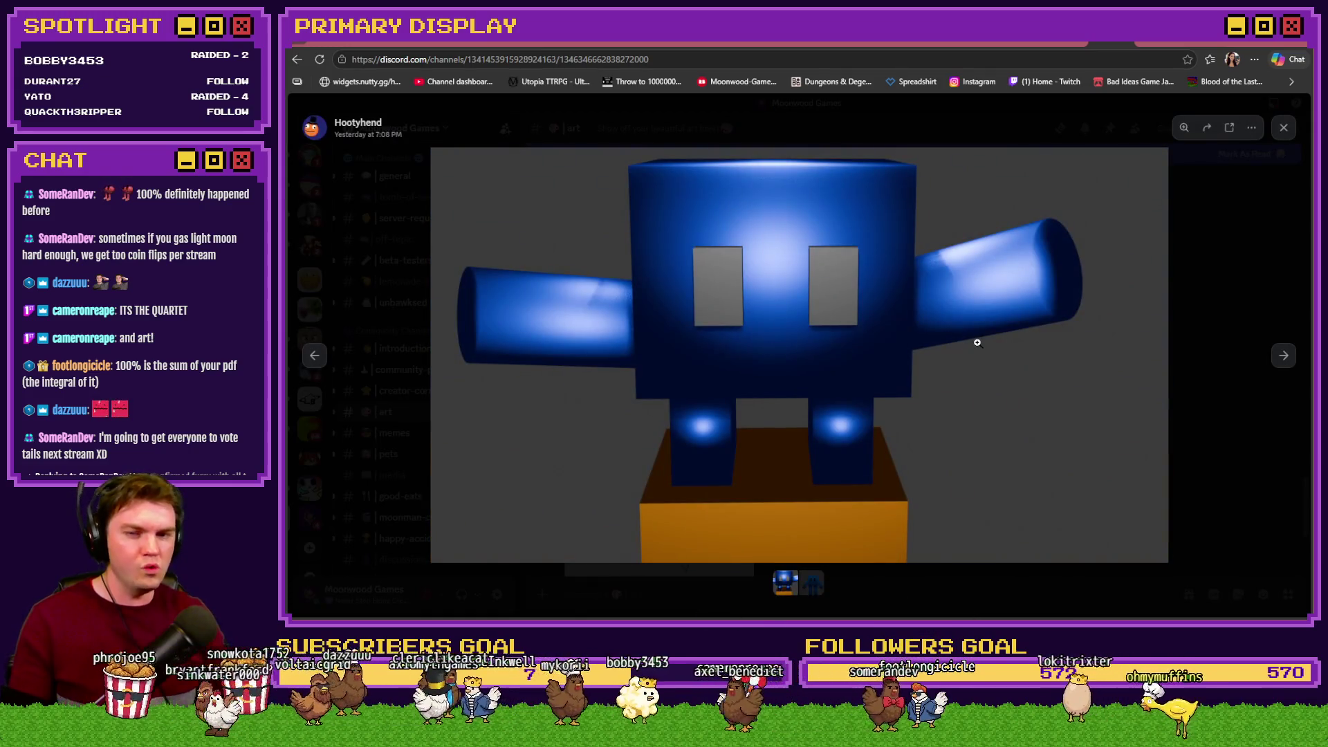
pyautogui.click(1283, 356)
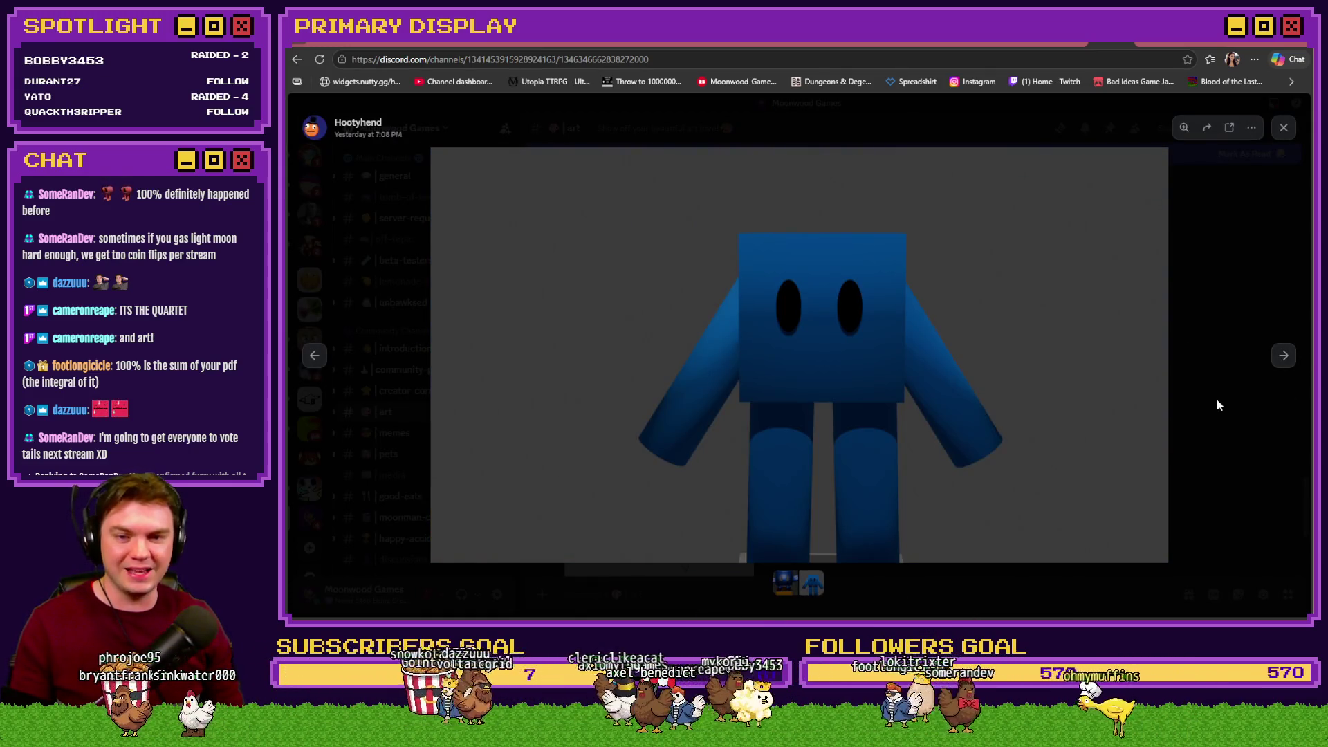
pyautogui.click(1217, 400)
# React to the blender post with 💜 purple heart and 🙌 raised hands, then view the second render again
pyautogui.click(1206, 222)
pyautogui.click(1172, 222)
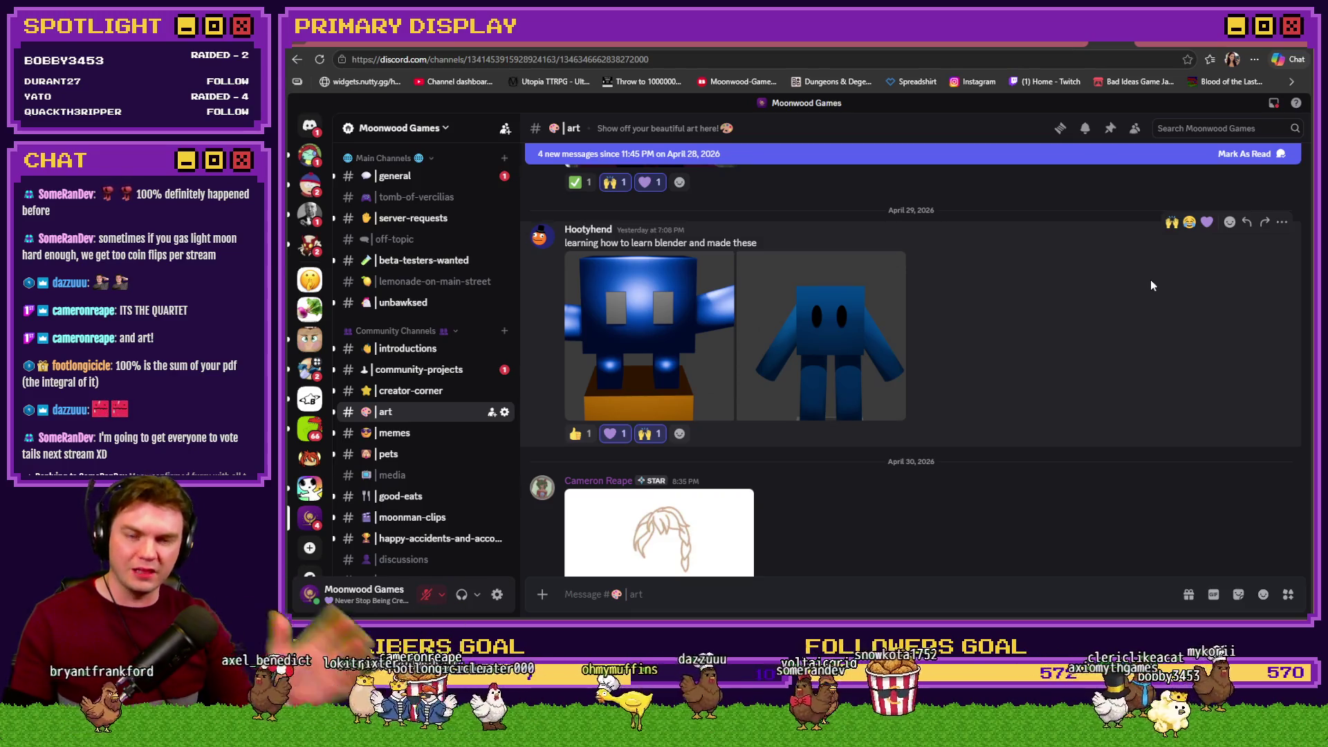
pyautogui.click(858, 335)
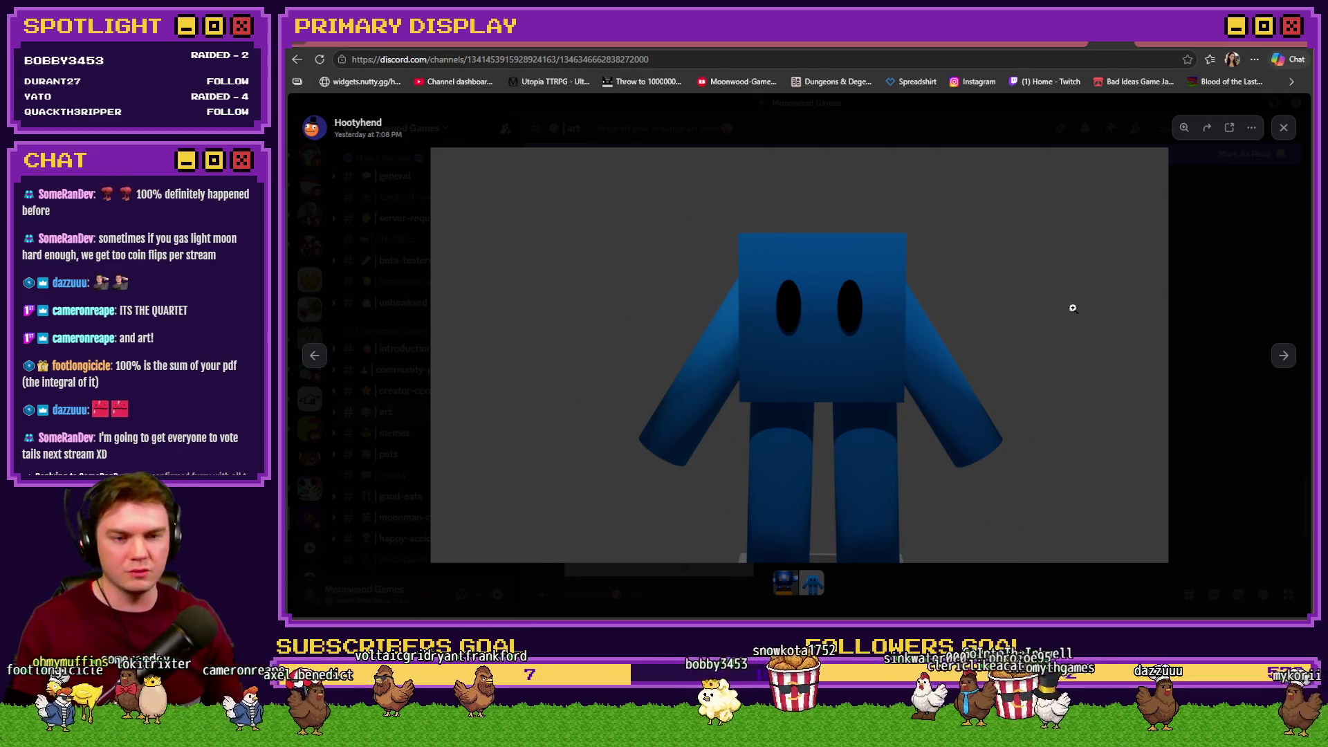
pyautogui.click(1188, 316)
pyautogui.scroll(-2, 1059, 342)
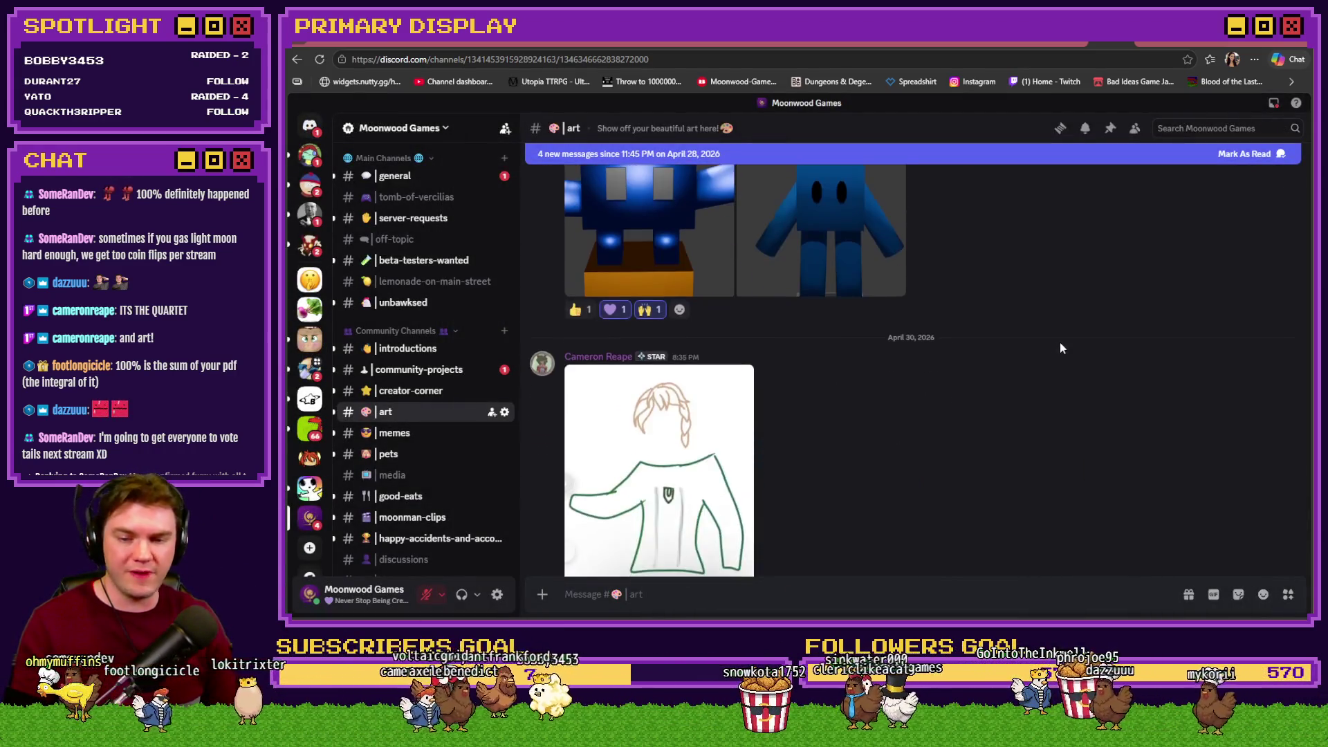
# View the green-top figure sketch at the bottom of #art, then react with 🙌 and 💜
pyautogui.scroll(-1, 1002, 374)
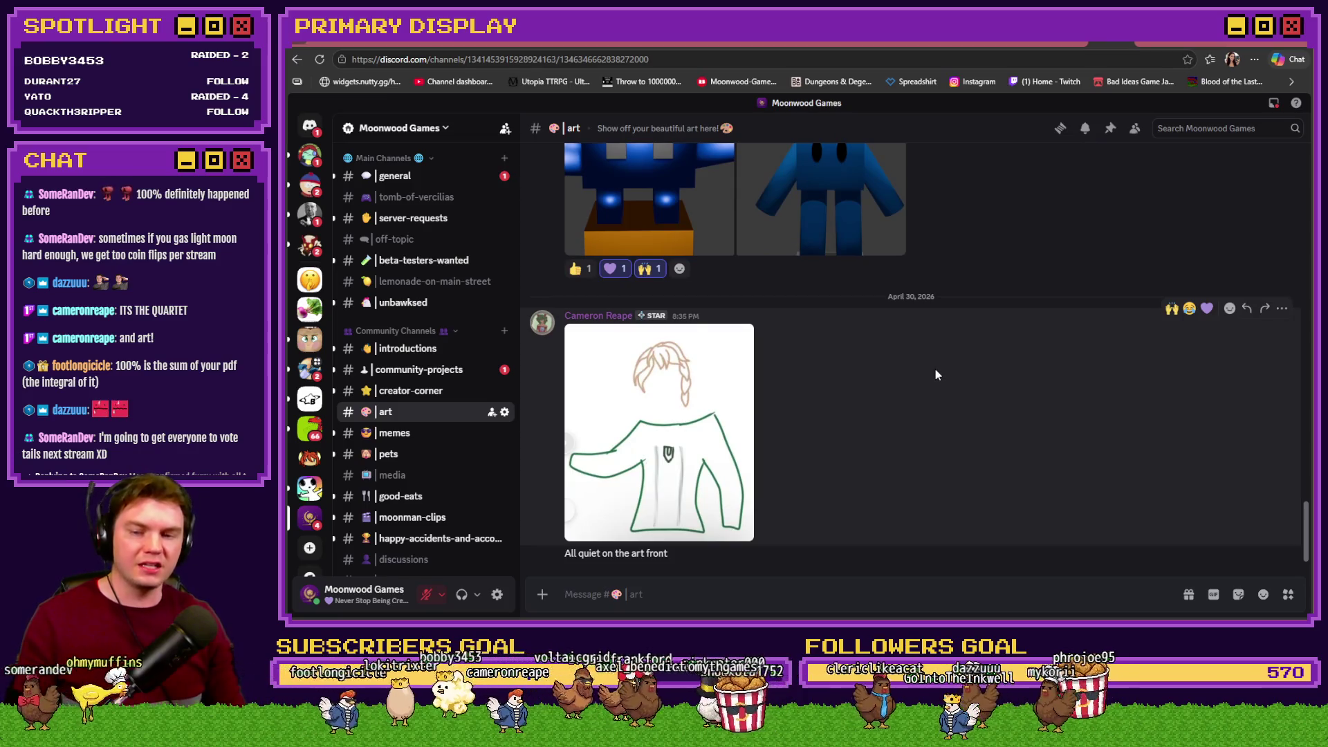
pyautogui.click(672, 385)
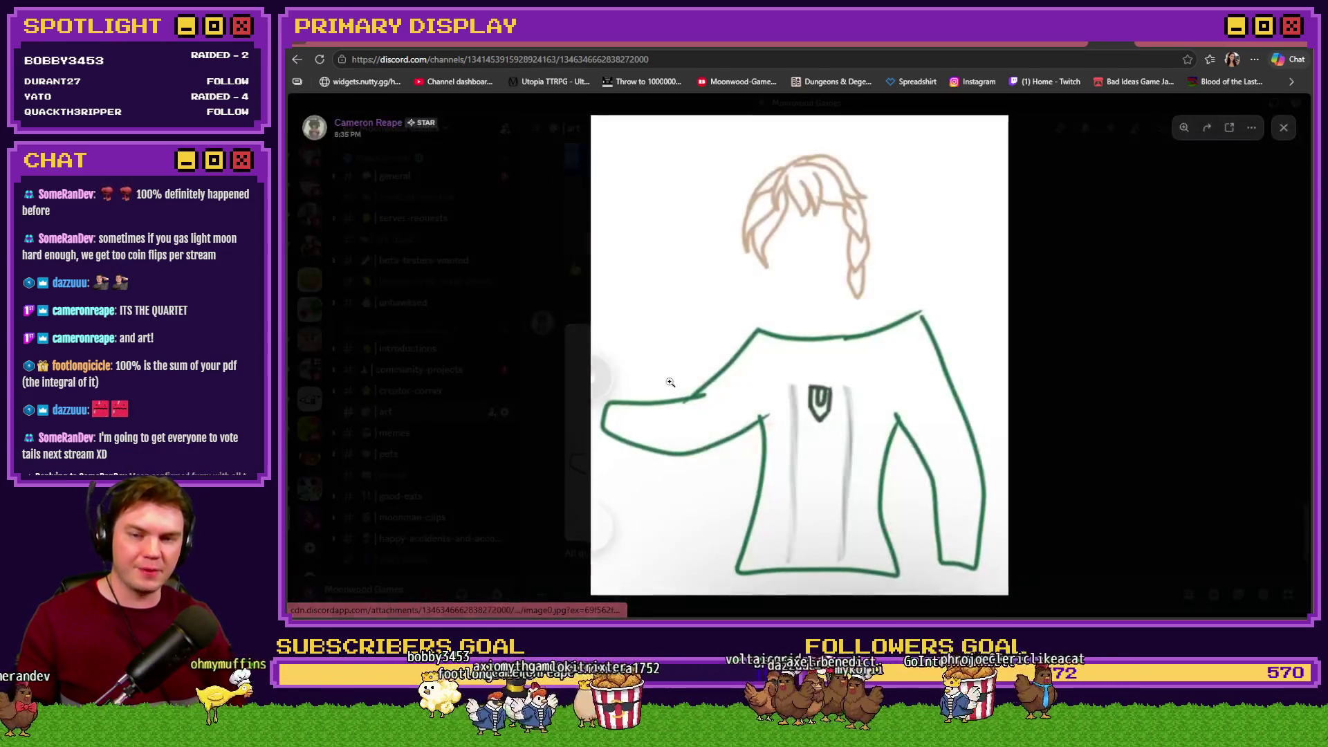
pyautogui.press('Escape')
pyautogui.scroll(2, 1026, 393)
pyautogui.scroll(2, 1029, 390)
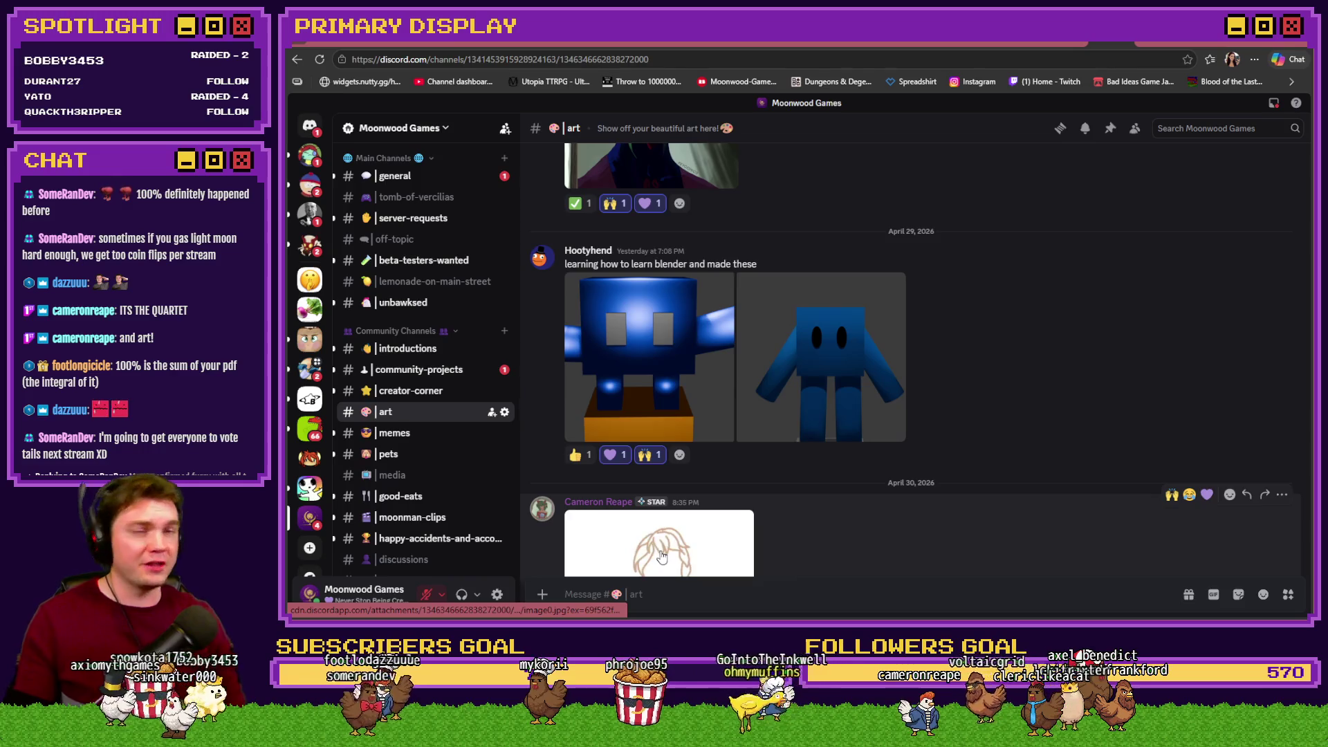
pyautogui.scroll(-3, 662, 553)
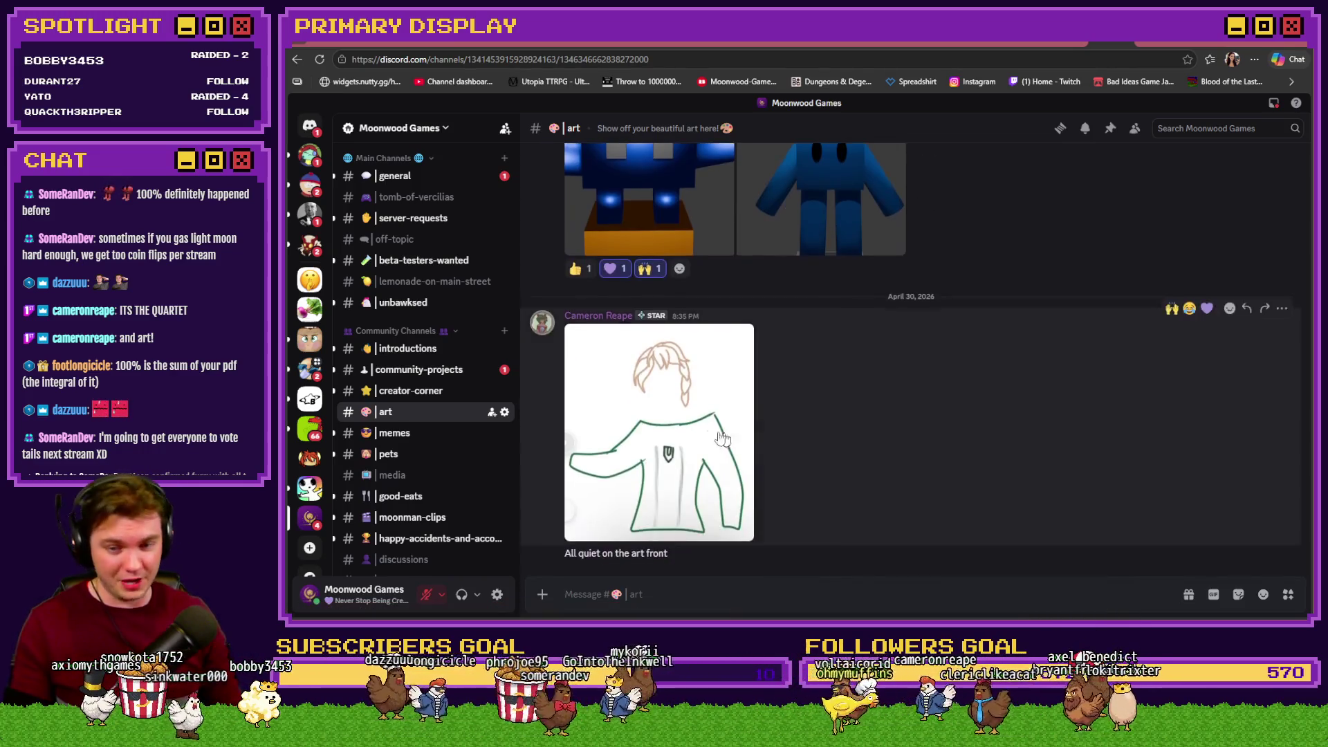
pyautogui.click(736, 440)
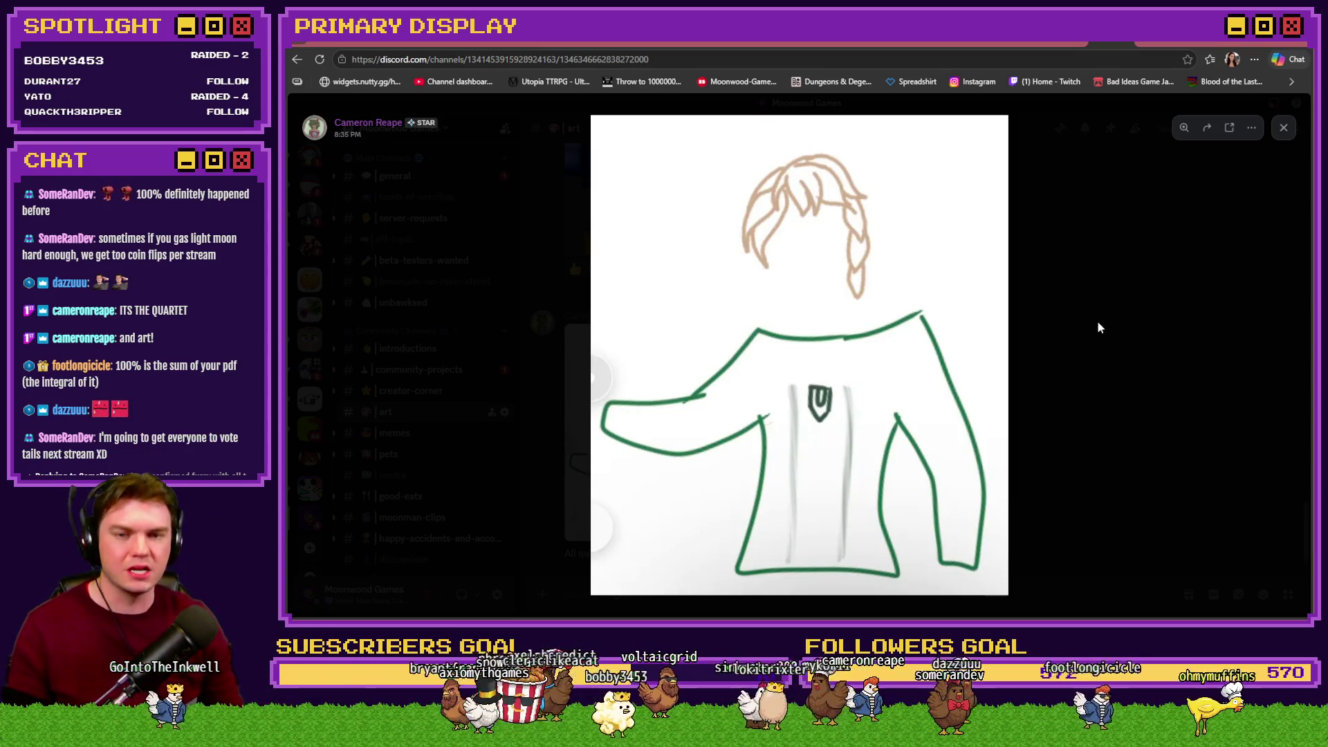
pyautogui.click(1095, 341)
pyautogui.click(1172, 308)
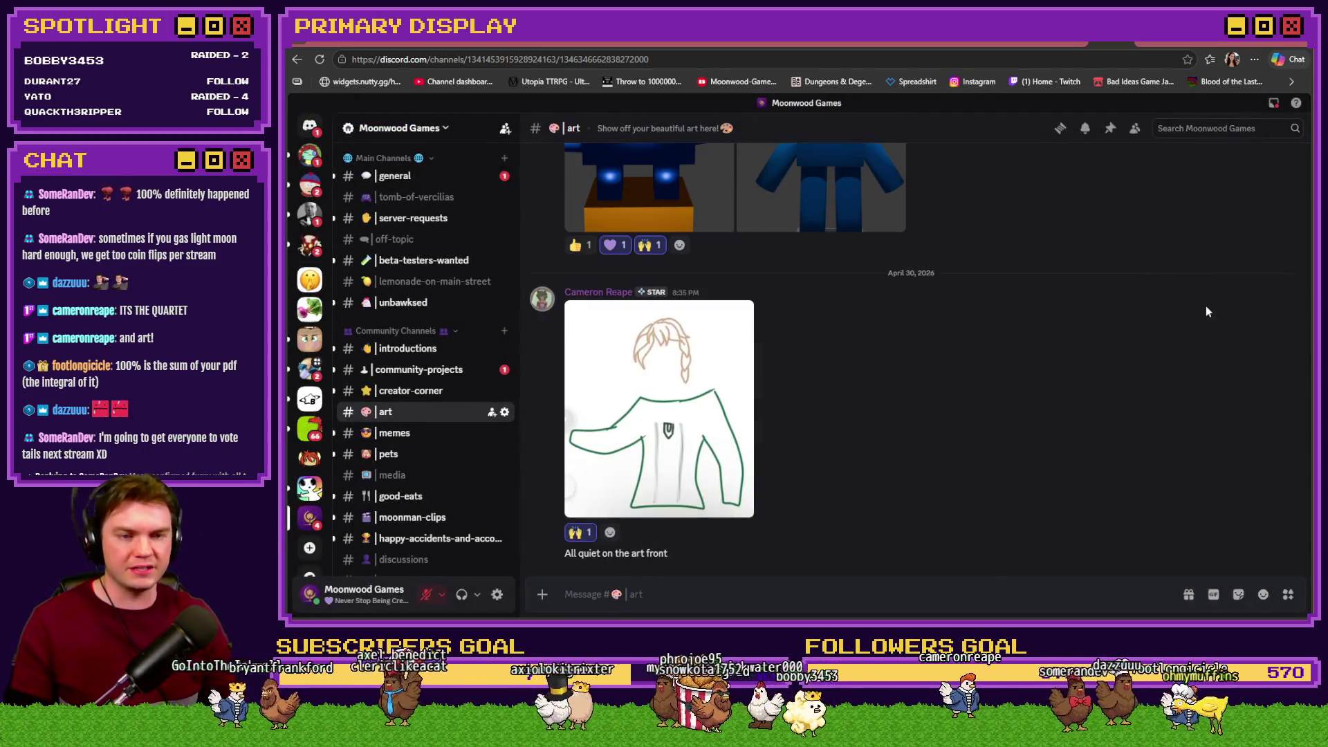
pyautogui.click(1206, 284)
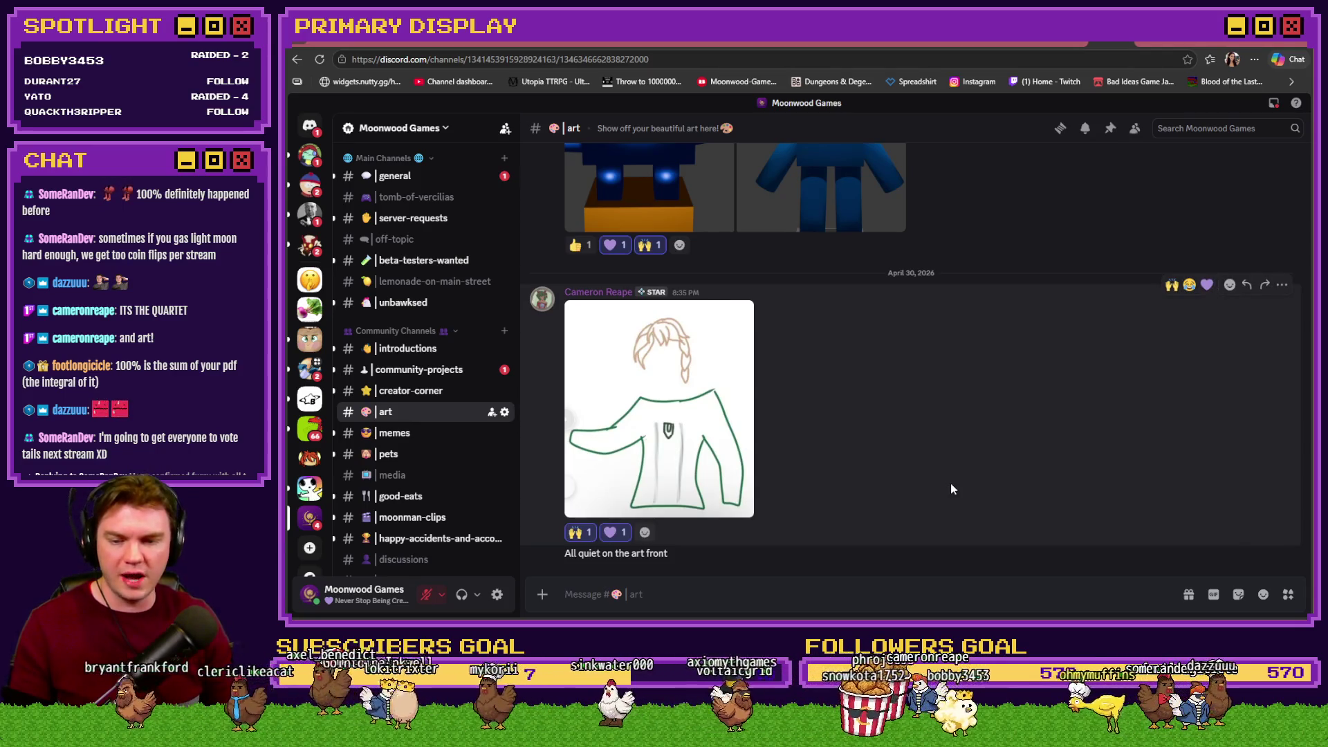
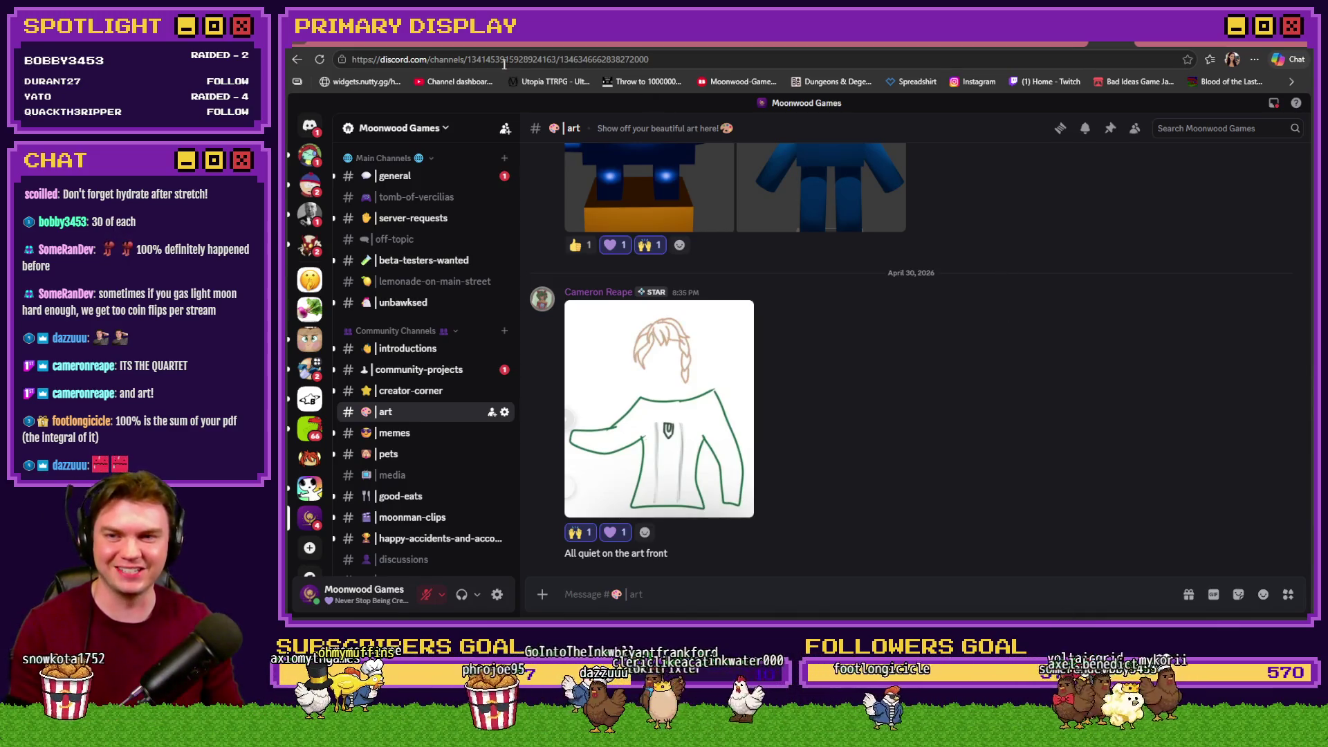
# Switch from the Discord art channel to the Tomb of Vercilias Trello board
pyautogui.click(469, 43)
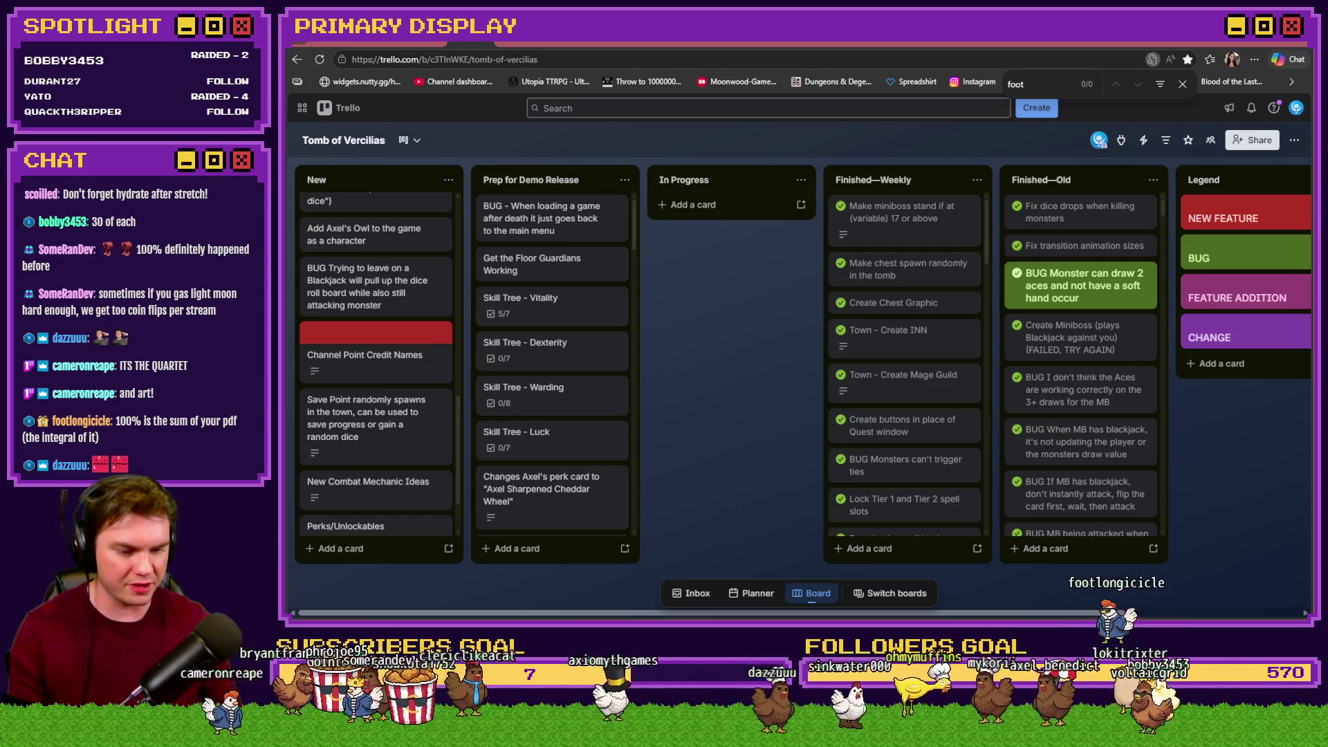
pyautogui.hotkey('alt', 'Tab')
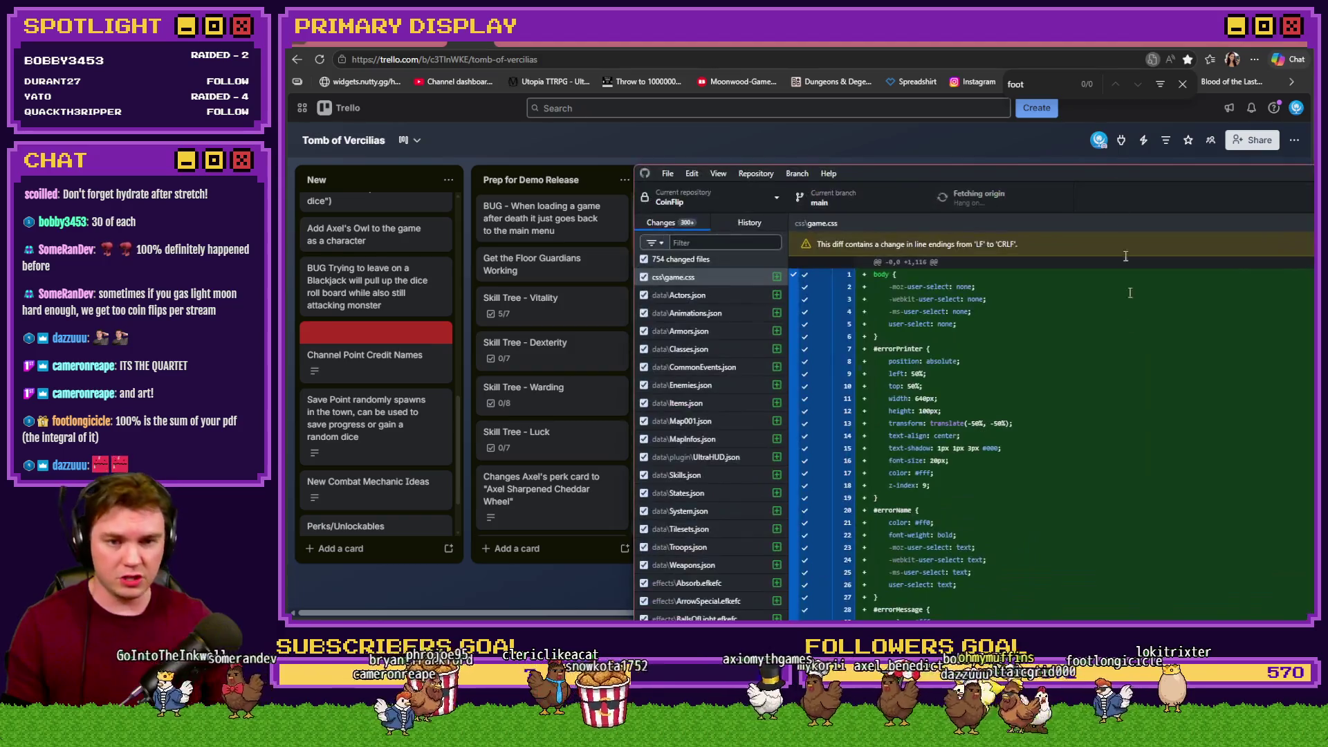
pyautogui.hotkey('alt', 'Tab')
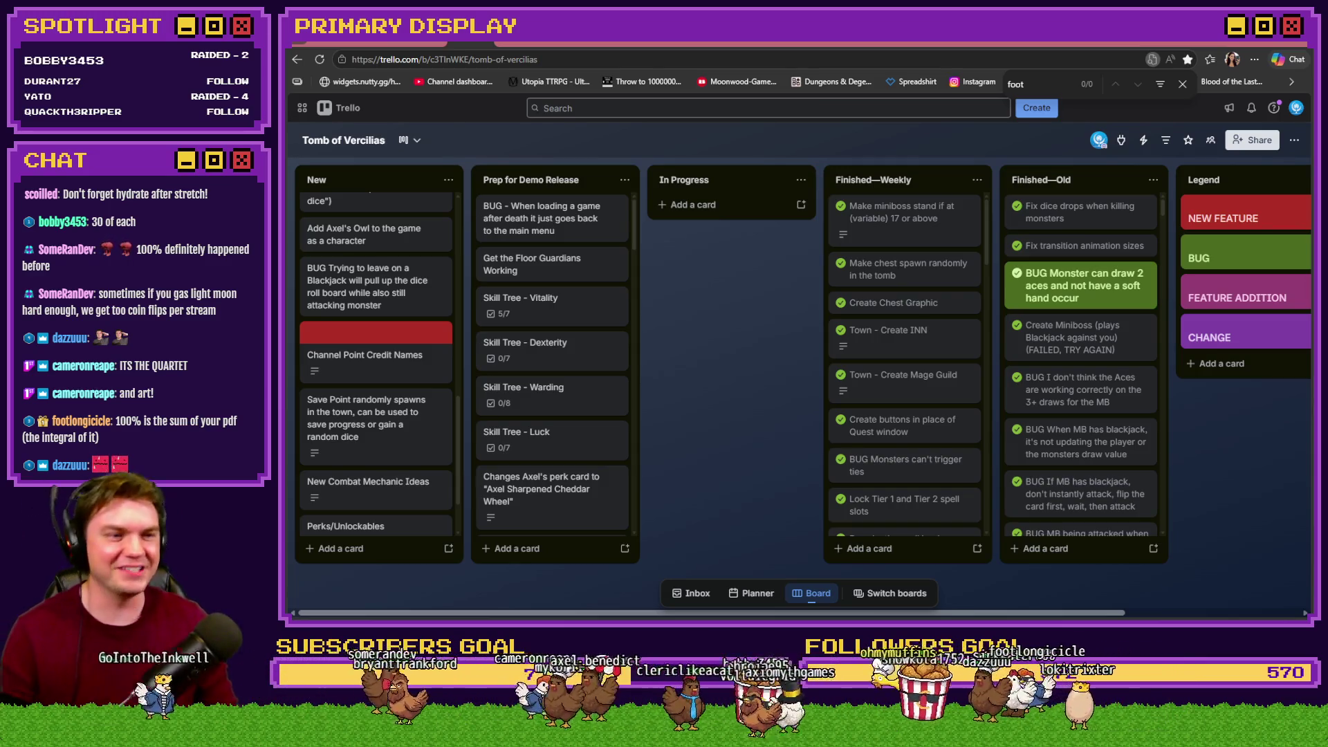
pyautogui.hotkey('alt', 'Tab')
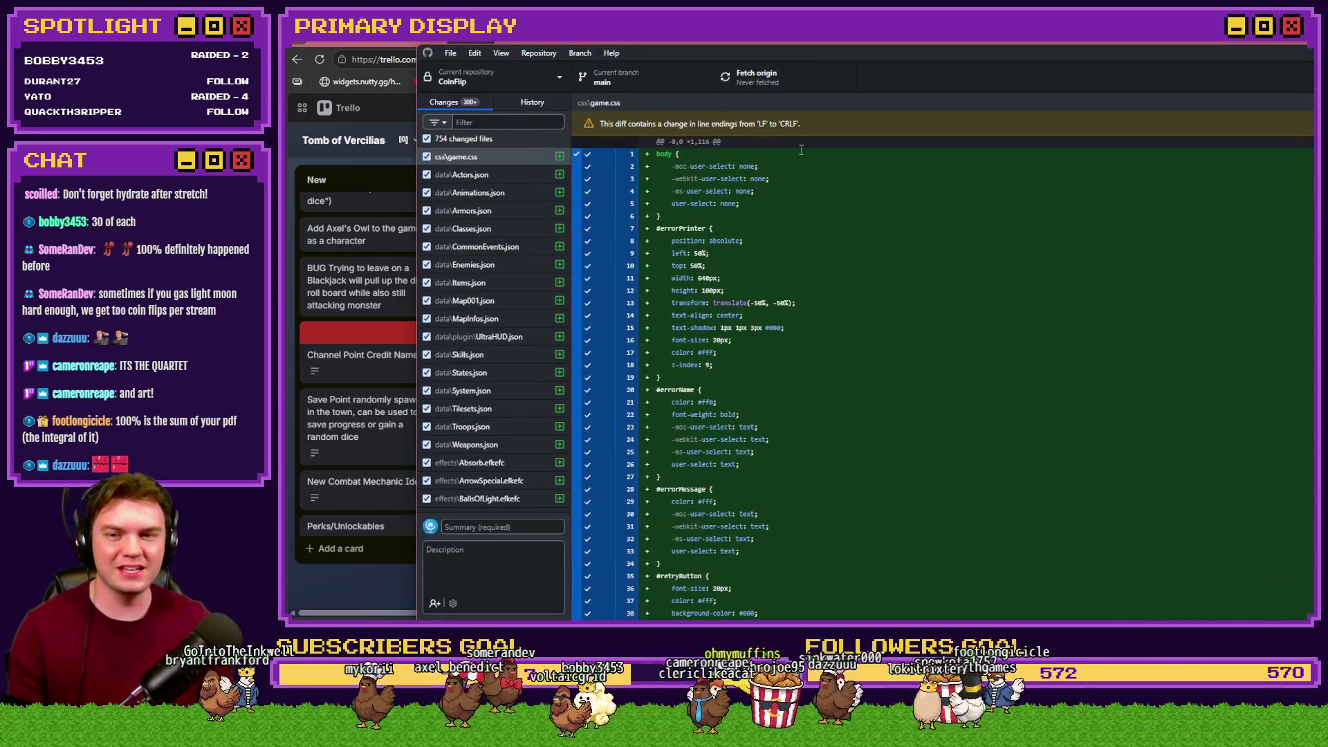
pyautogui.moveTo(565, 159)
pyautogui.mouseDown()
pyautogui.moveTo(583, 433)
pyautogui.moveTo(573, 526)
pyautogui.moveTo(566, 145)
pyautogui.moveTo(578, 128)
pyautogui.mouseUp()
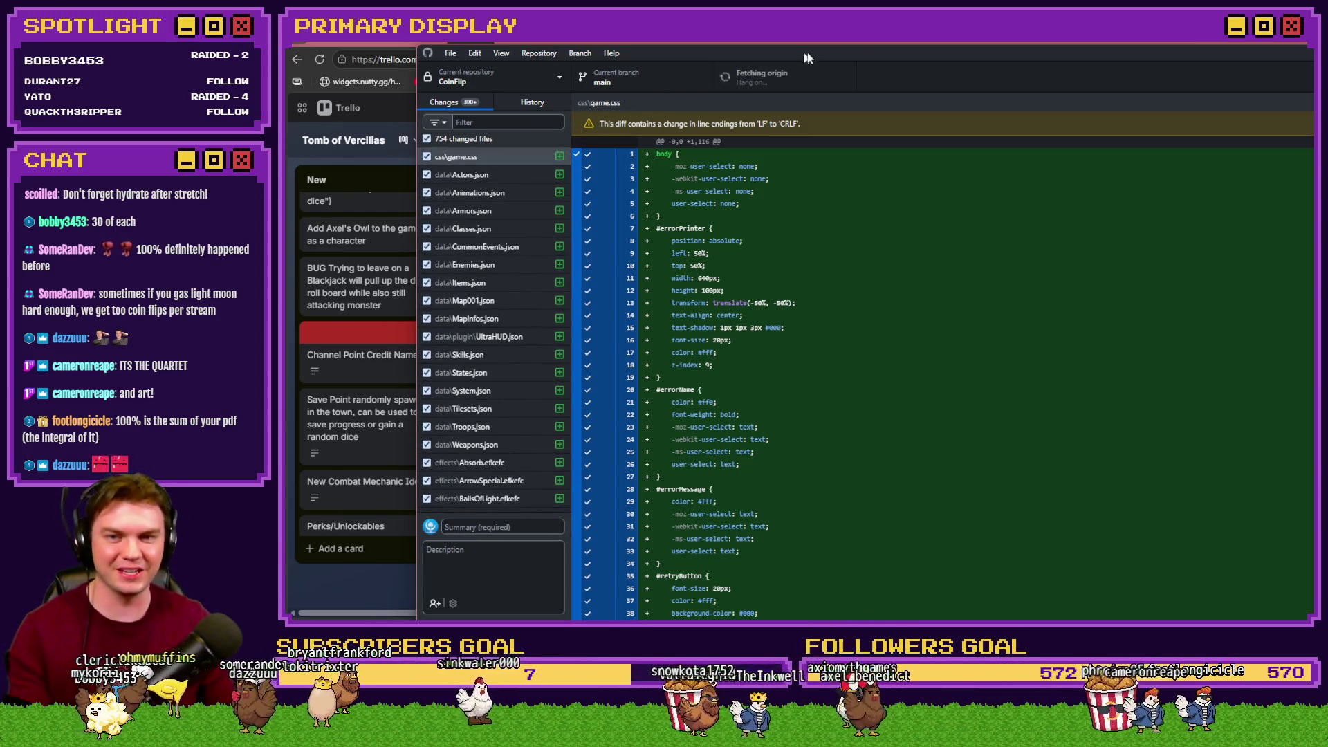
pyautogui.moveTo(807, 55); pyautogui.dragTo(1327, 55)
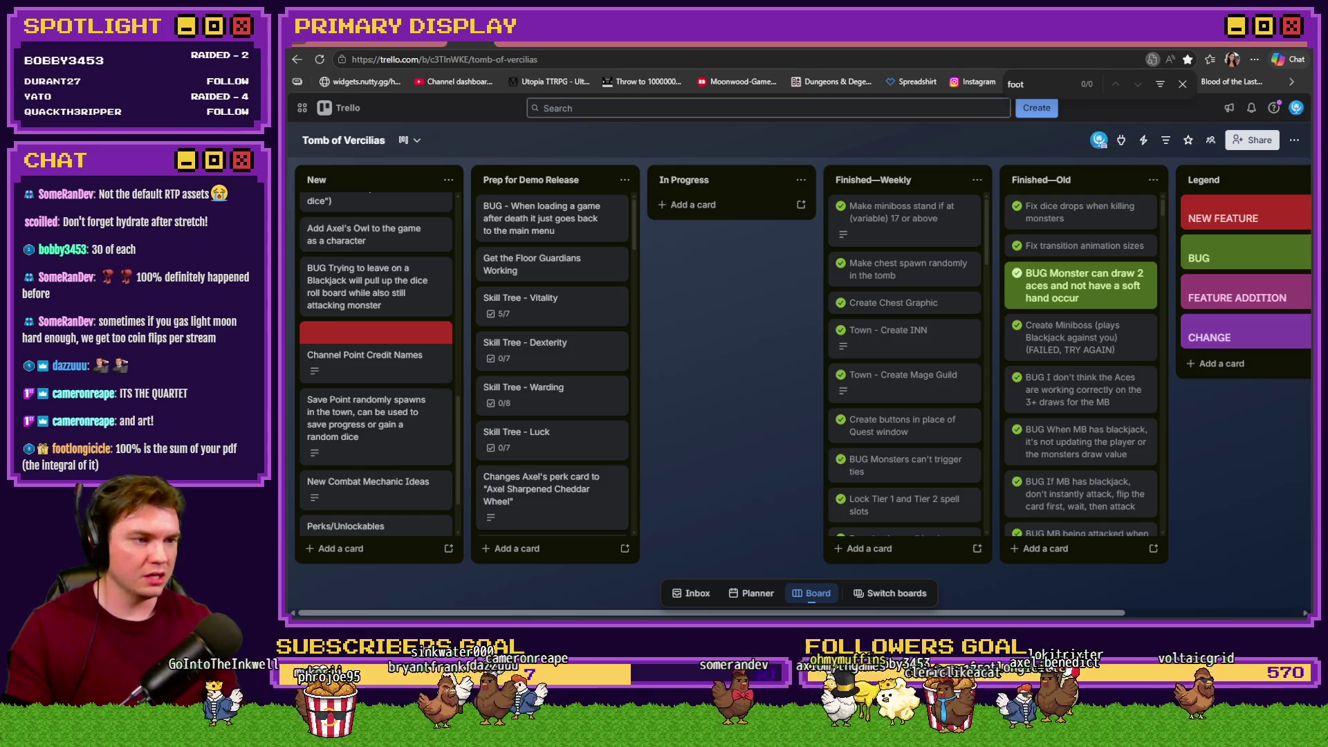
# Open File Explorer and browse the CoinFlip img folder's characters and enemies subfolders
pyautogui.press('super+e')
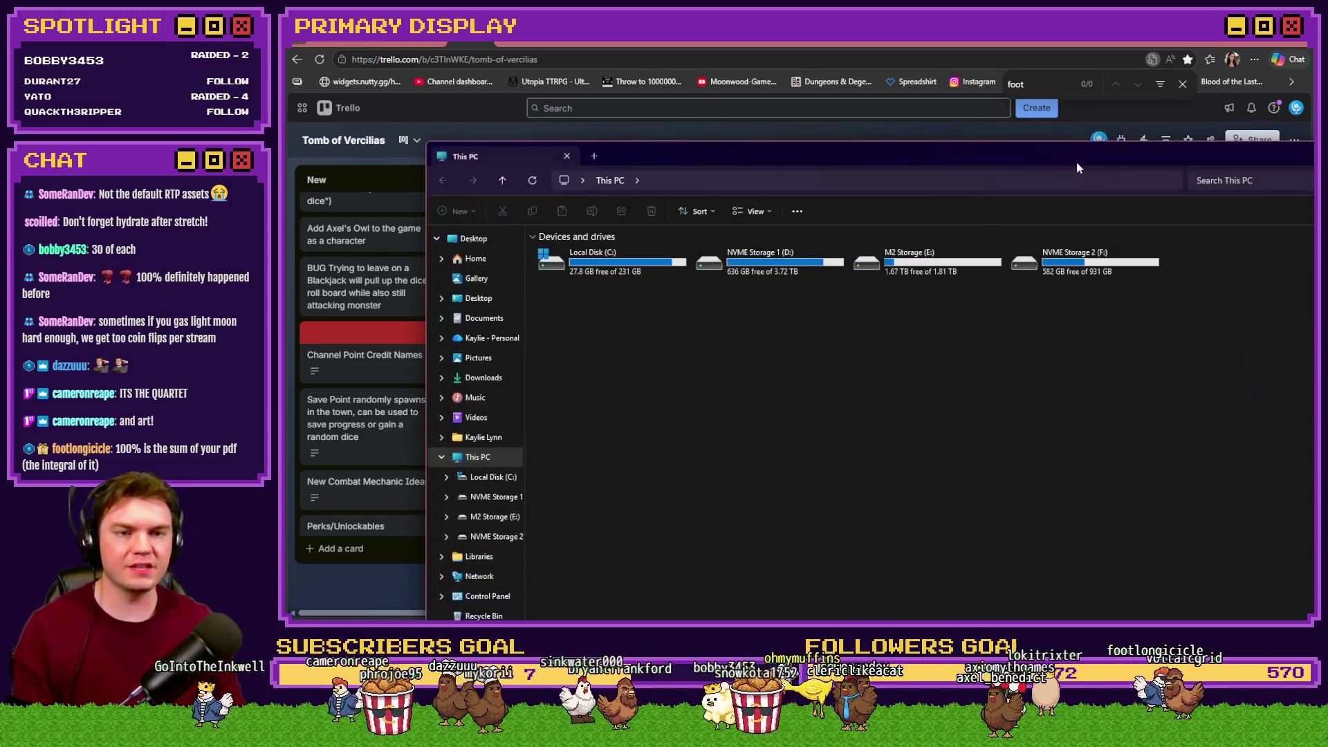
pyautogui.hotkey('alt', 'F4')
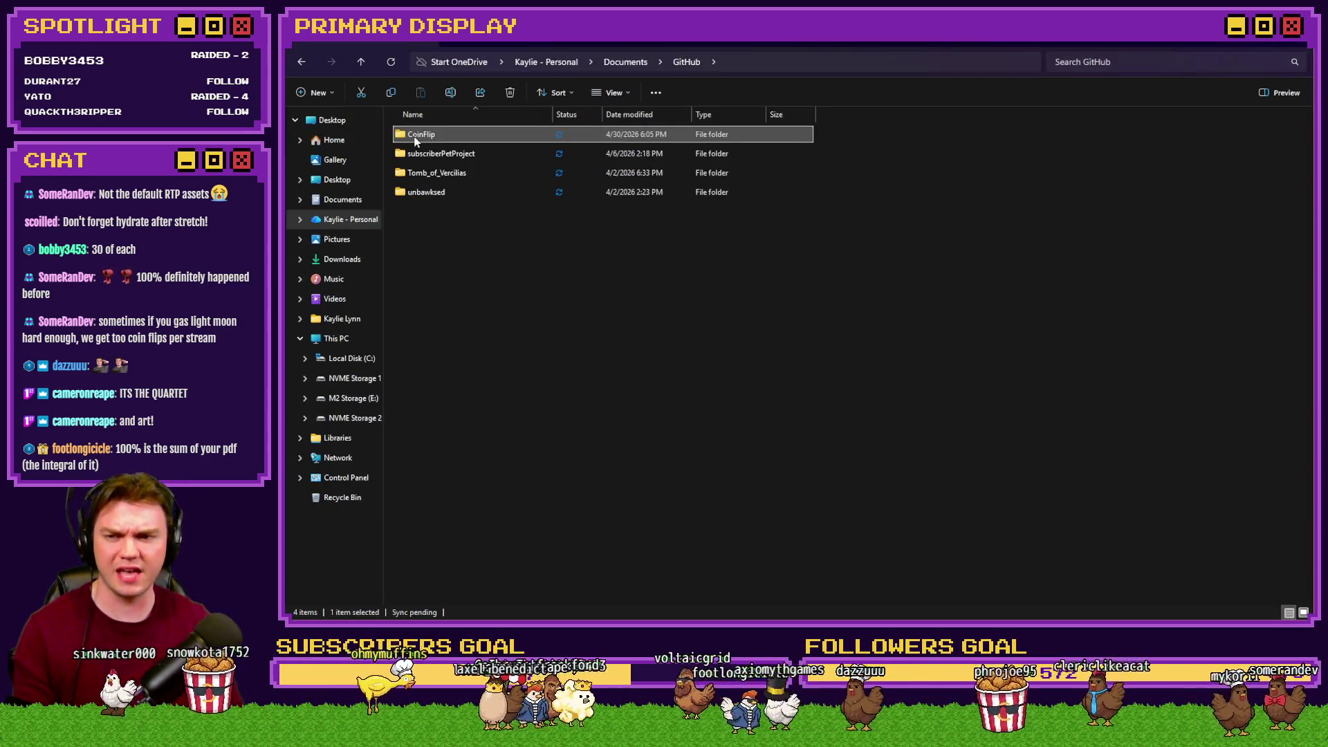
pyautogui.doubleClick(422, 139)
pyautogui.doubleClick(428, 143)
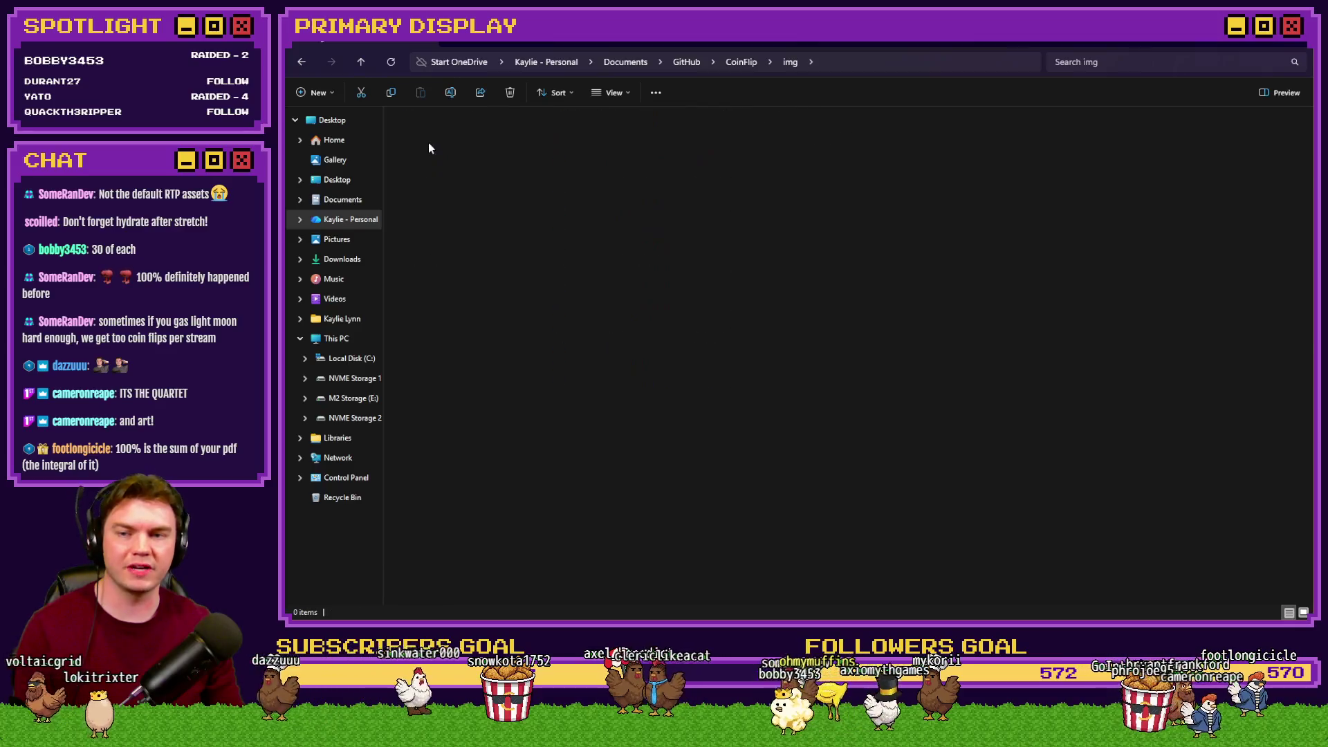
pyautogui.hotkey('alt', 'Left')
pyautogui.doubleClick(437, 173)
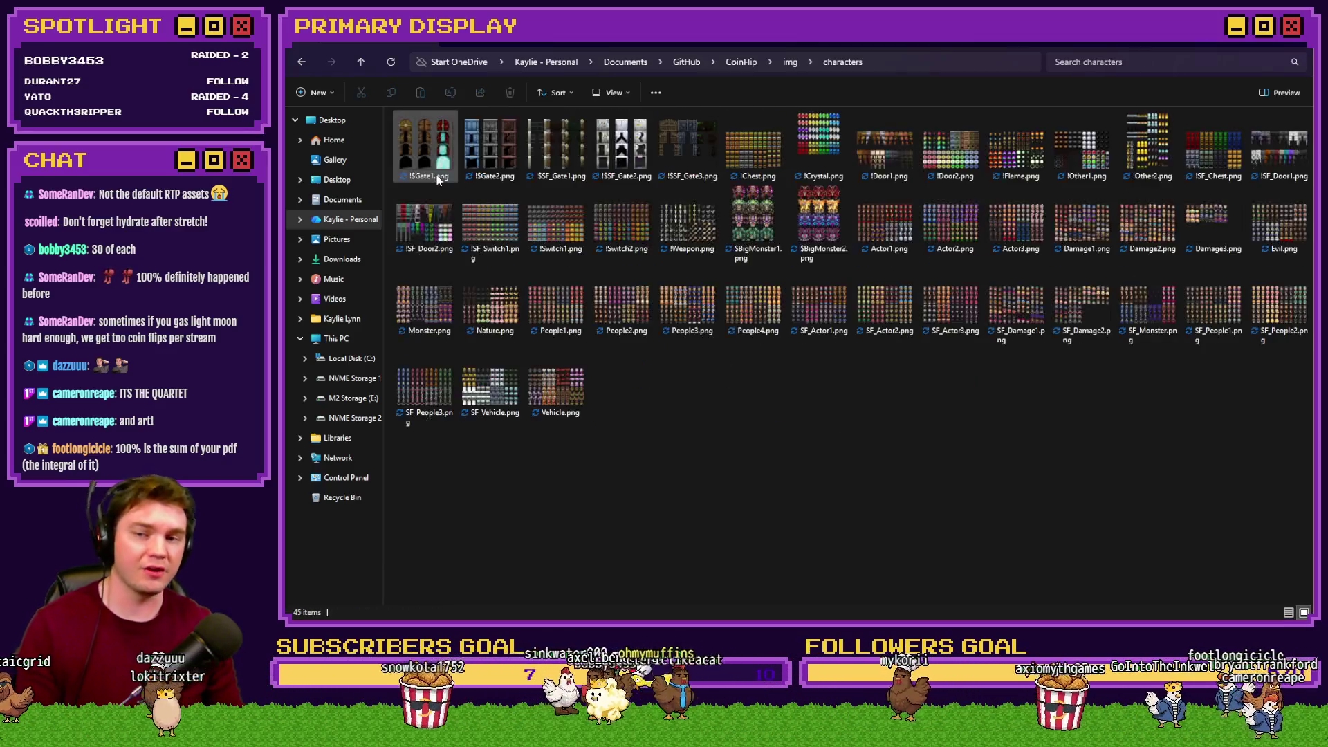
pyautogui.hotkey('alt', 'Left')
pyautogui.doubleClick(434, 192)
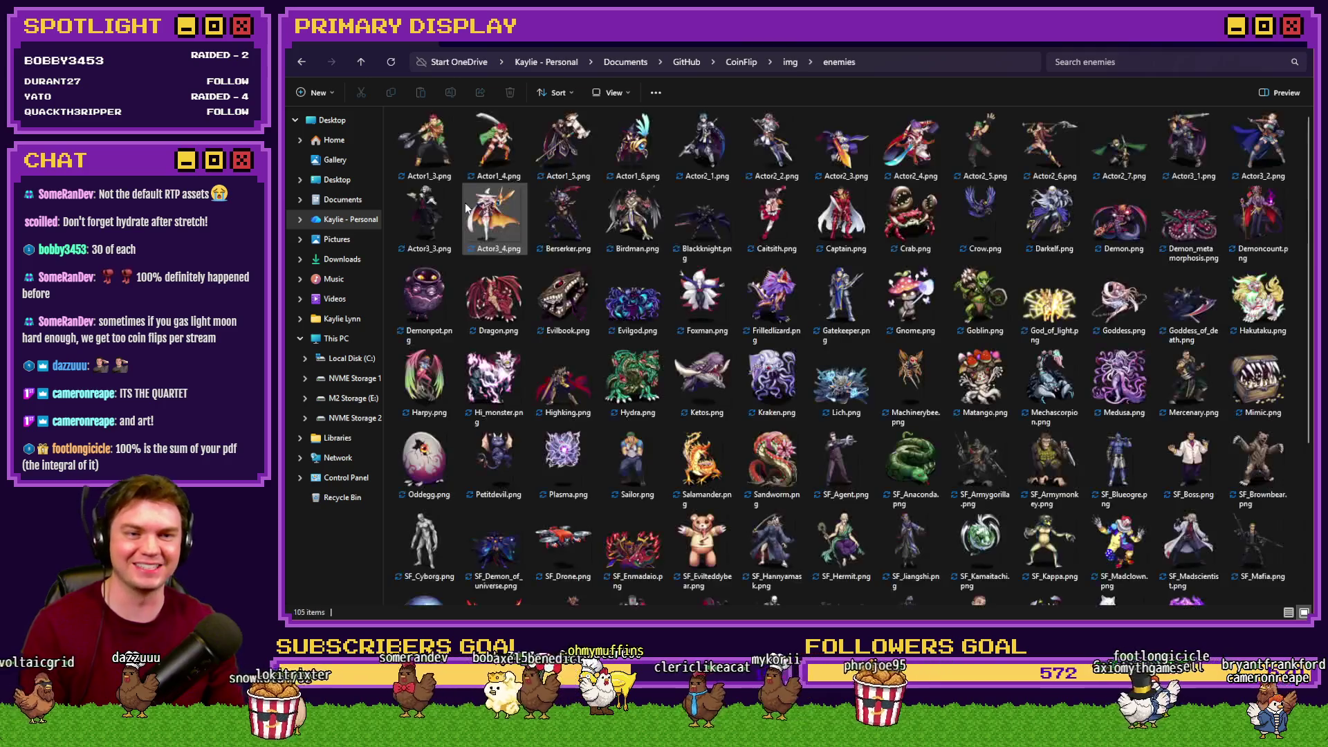
pyautogui.hotkey('alt', 'Left')
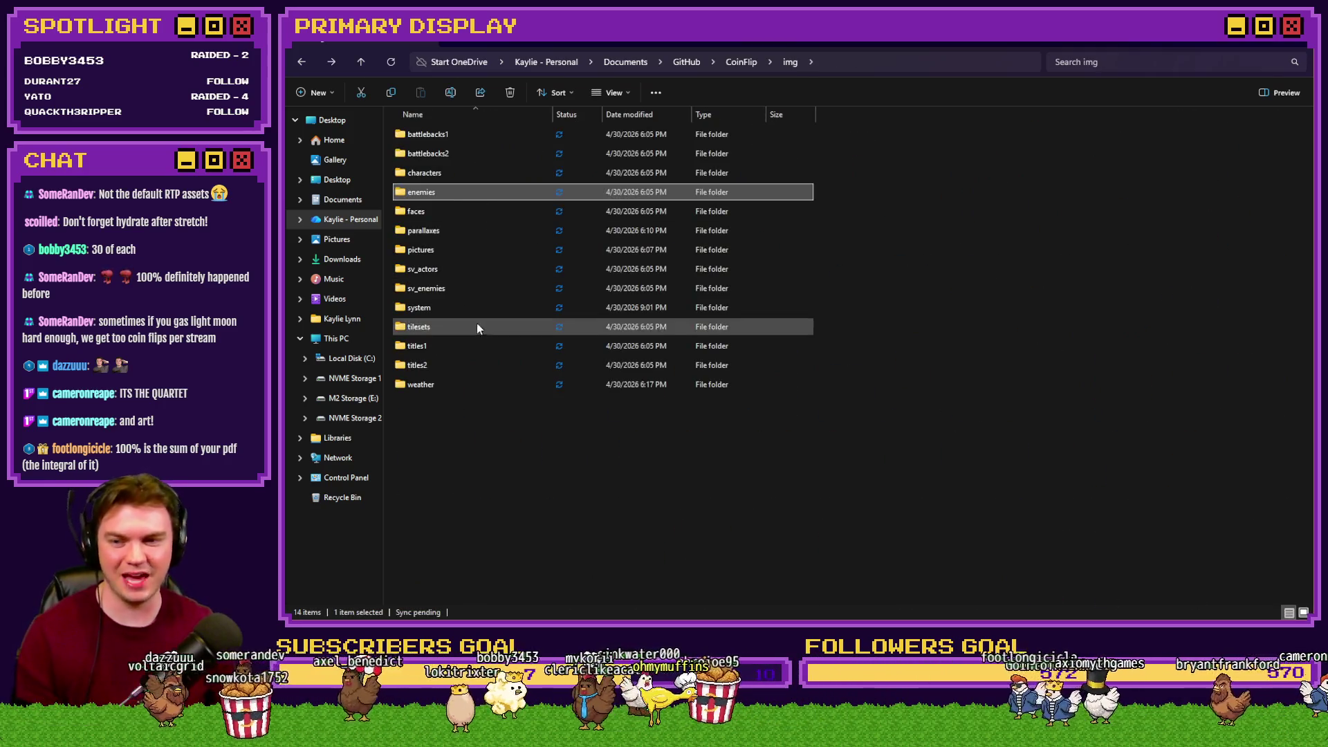
# Look through the four subfolders of the CoinFlip audio folder
pyautogui.click(477, 448)
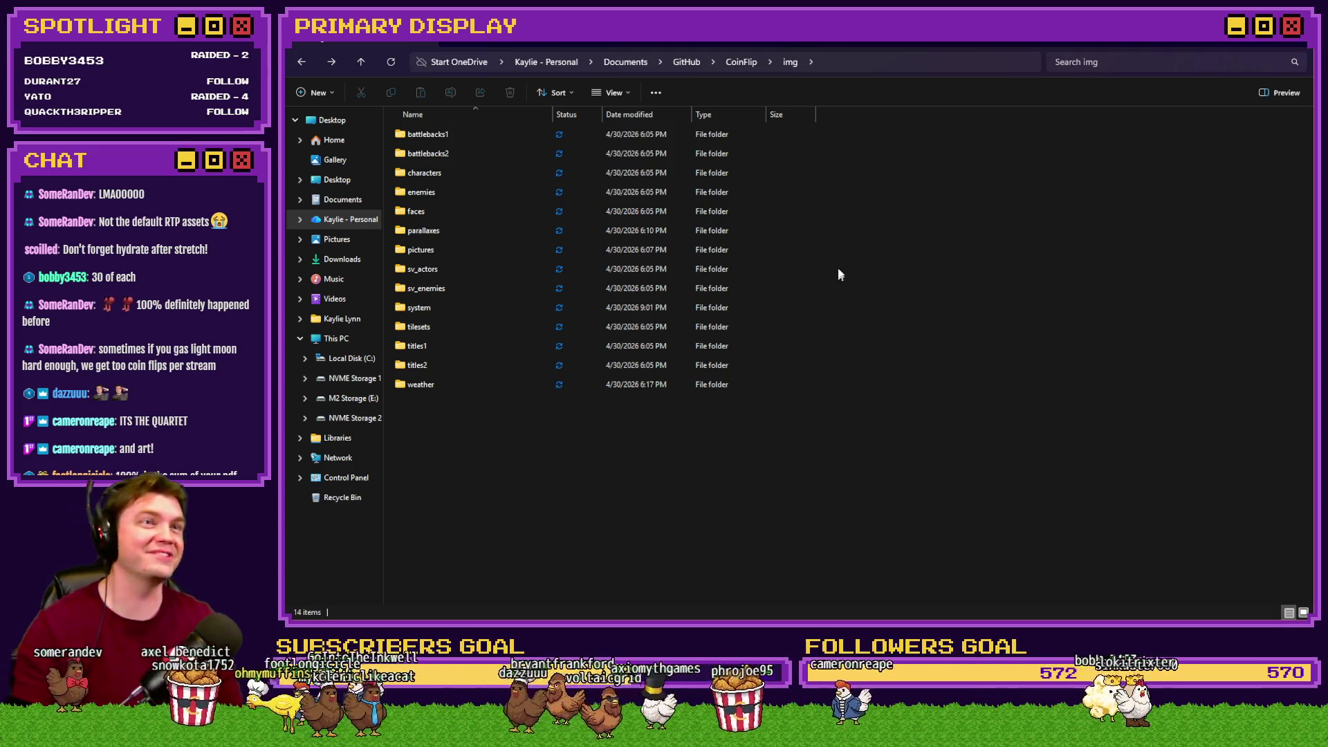
pyautogui.click(753, 63)
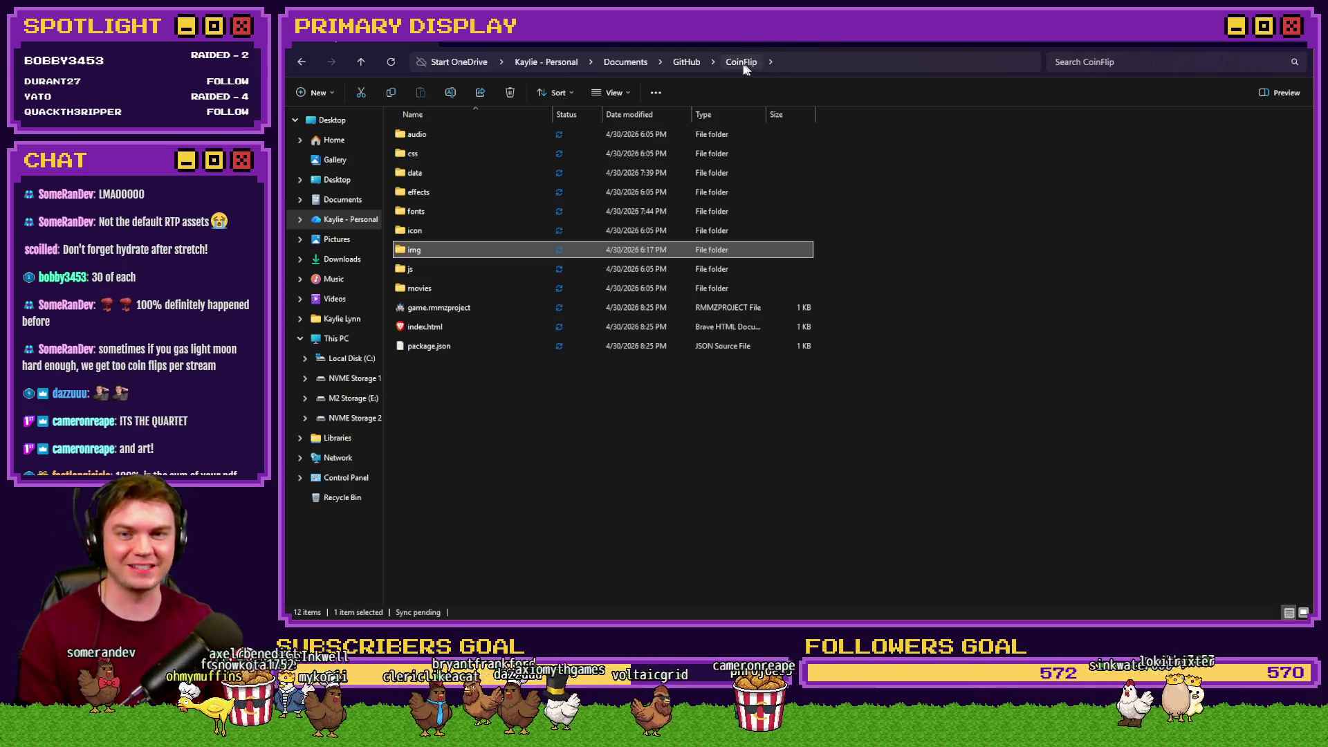
pyautogui.doubleClick(440, 135)
pyautogui.moveTo(474, 231); pyautogui.dragTo(412, 117)
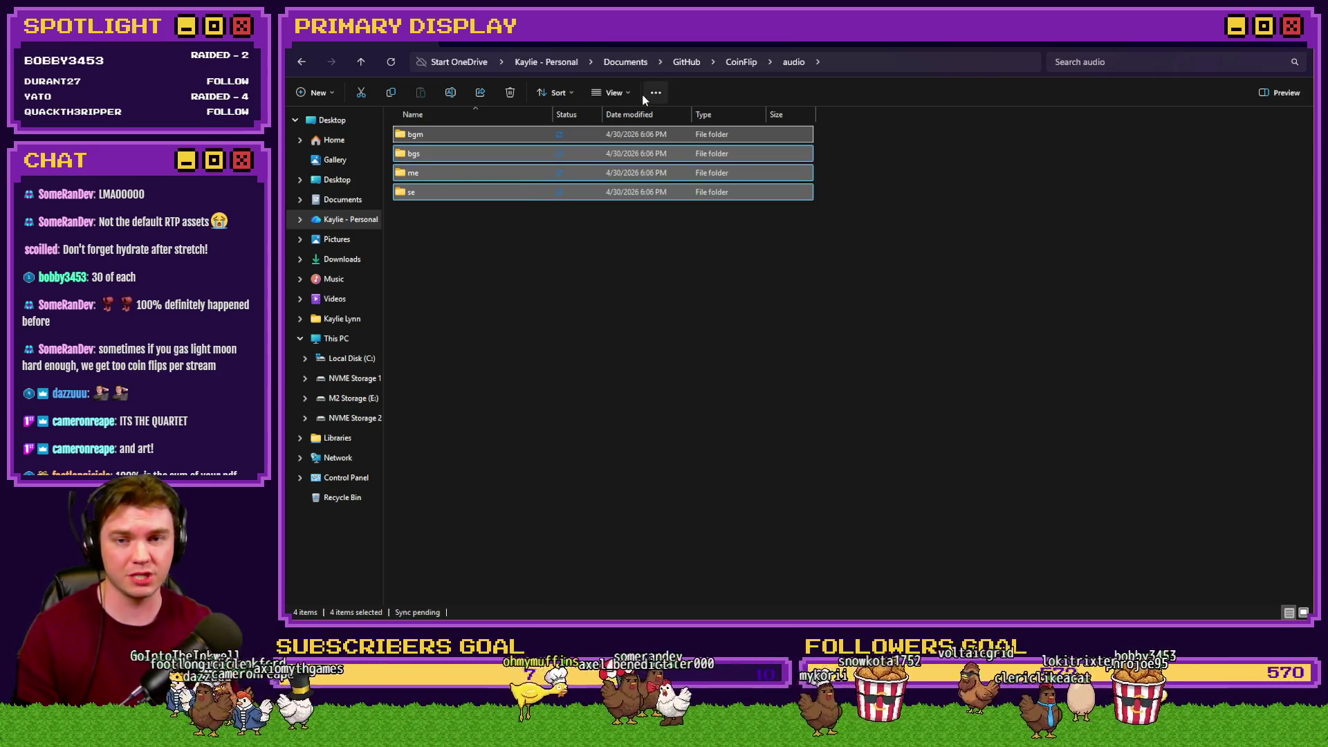
# Check the img pictures and sv_actors folders, then move Explorer off to the right
pyautogui.click(727, 63)
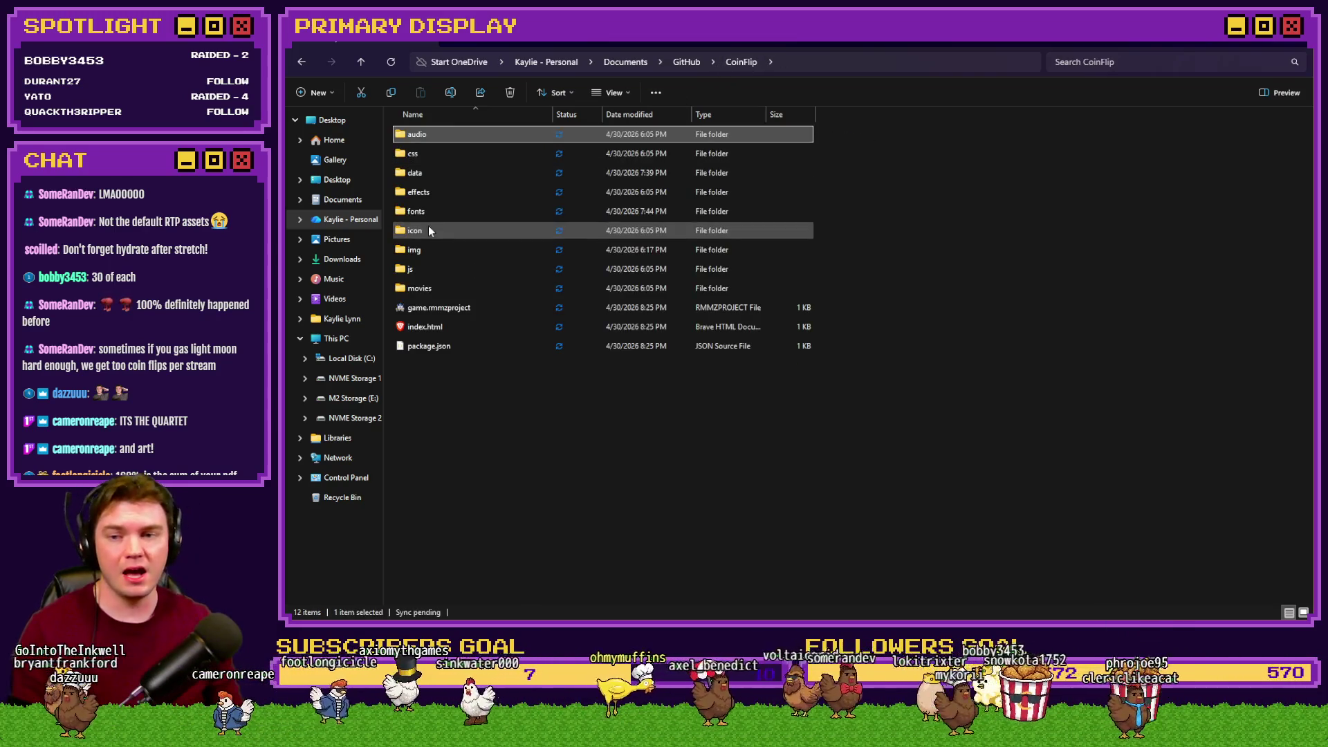
pyautogui.doubleClick(429, 244)
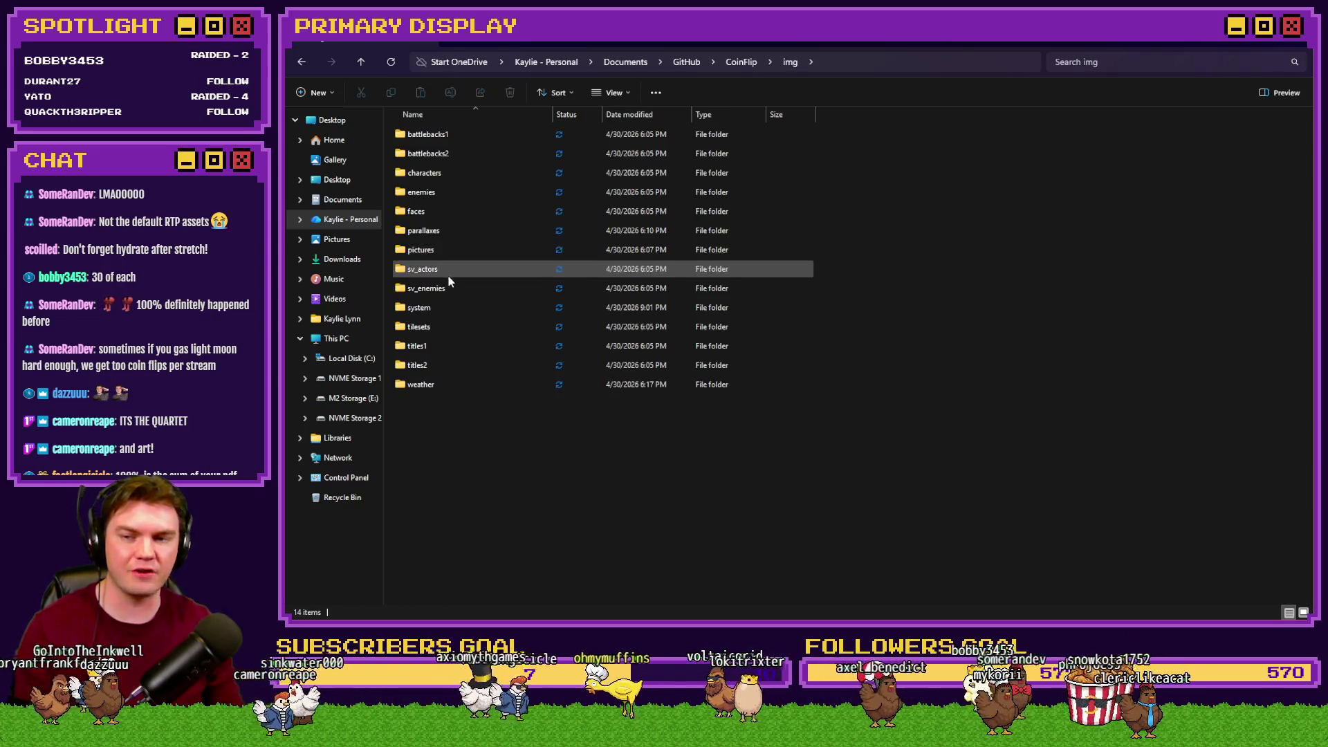
pyautogui.doubleClick(452, 247)
pyautogui.moveTo(1278, 356)
pyautogui.mouseDown()
pyautogui.moveTo(391, 110)
pyautogui.moveTo(692, 300)
pyautogui.mouseUp()
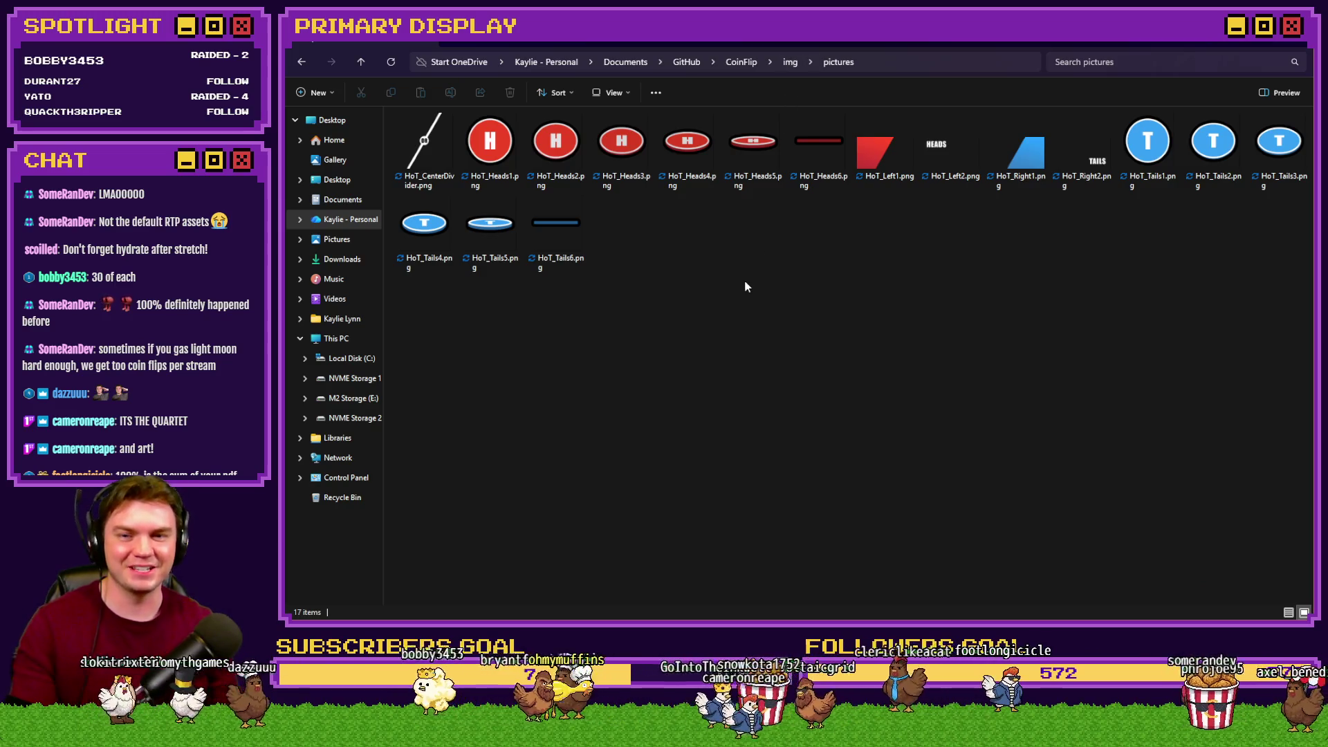
pyautogui.click(791, 61)
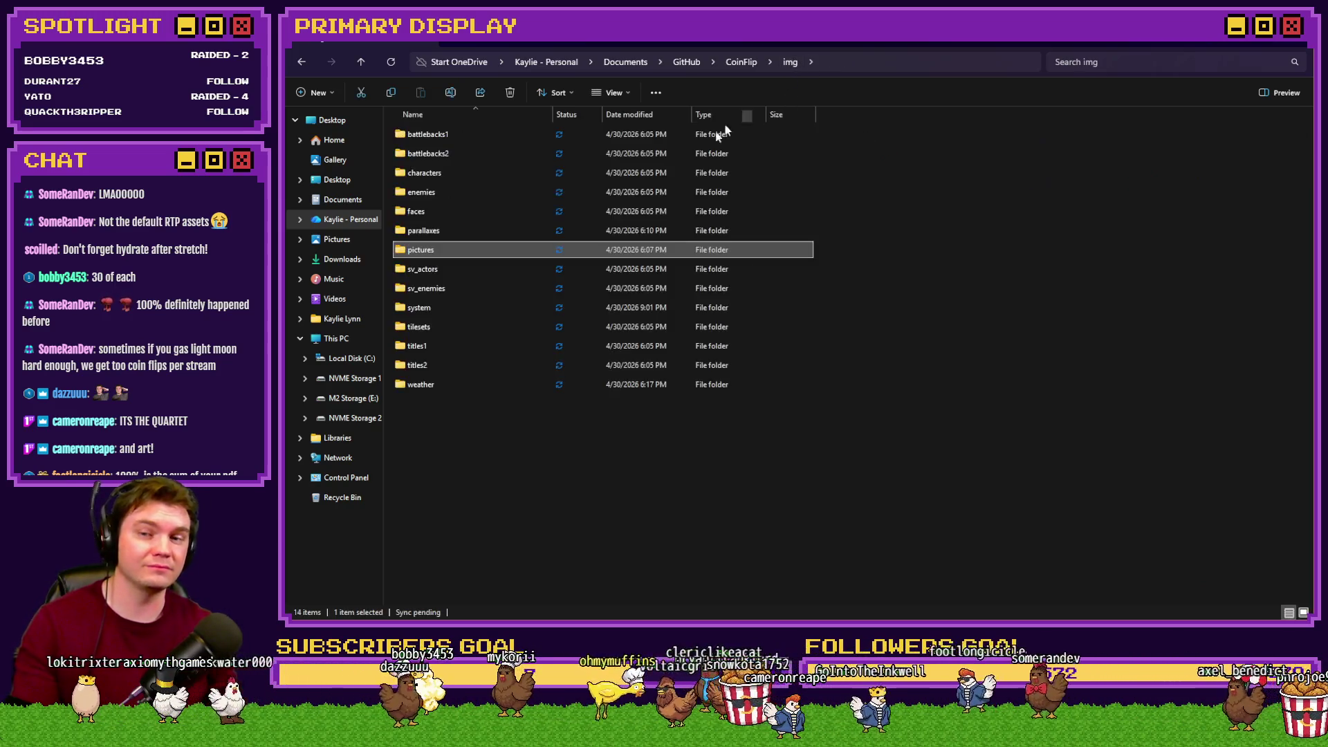
pyautogui.doubleClick(487, 268)
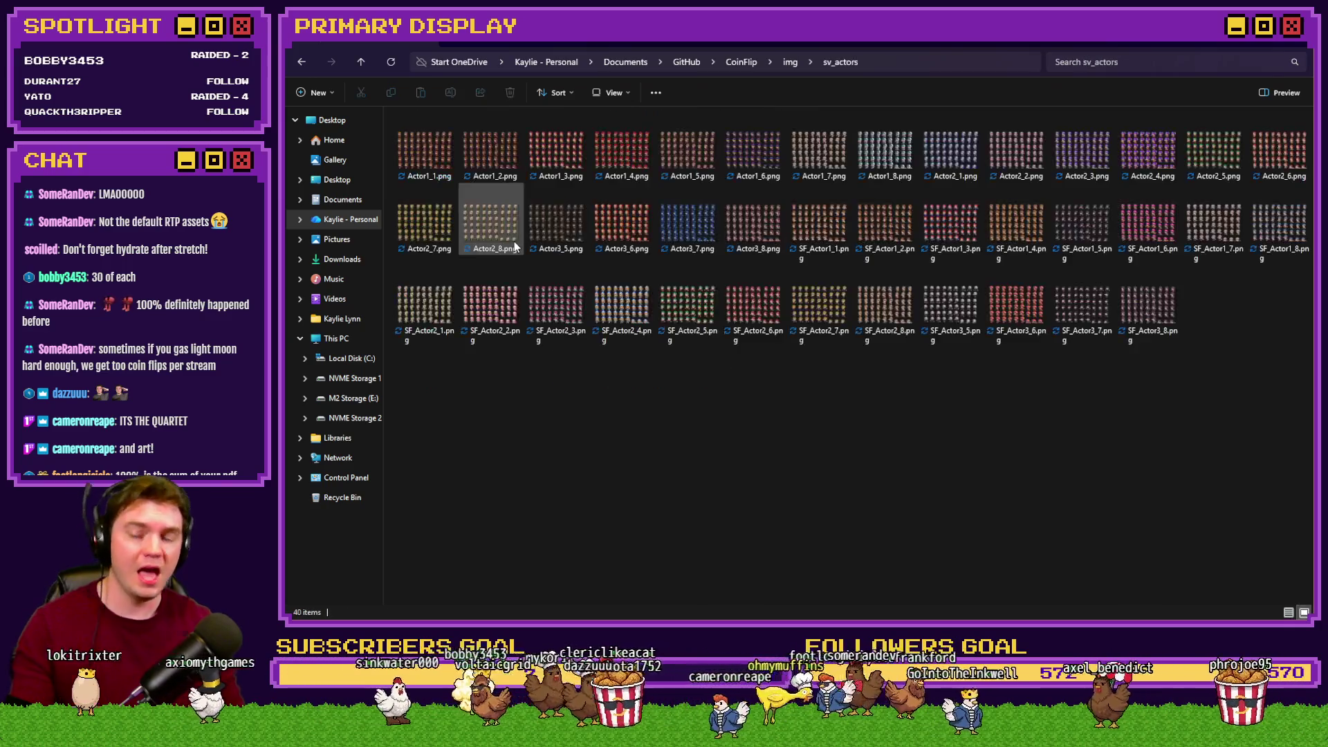
pyautogui.click(686, 62)
pyautogui.moveTo(706, 45); pyautogui.dragTo(1327, 44)
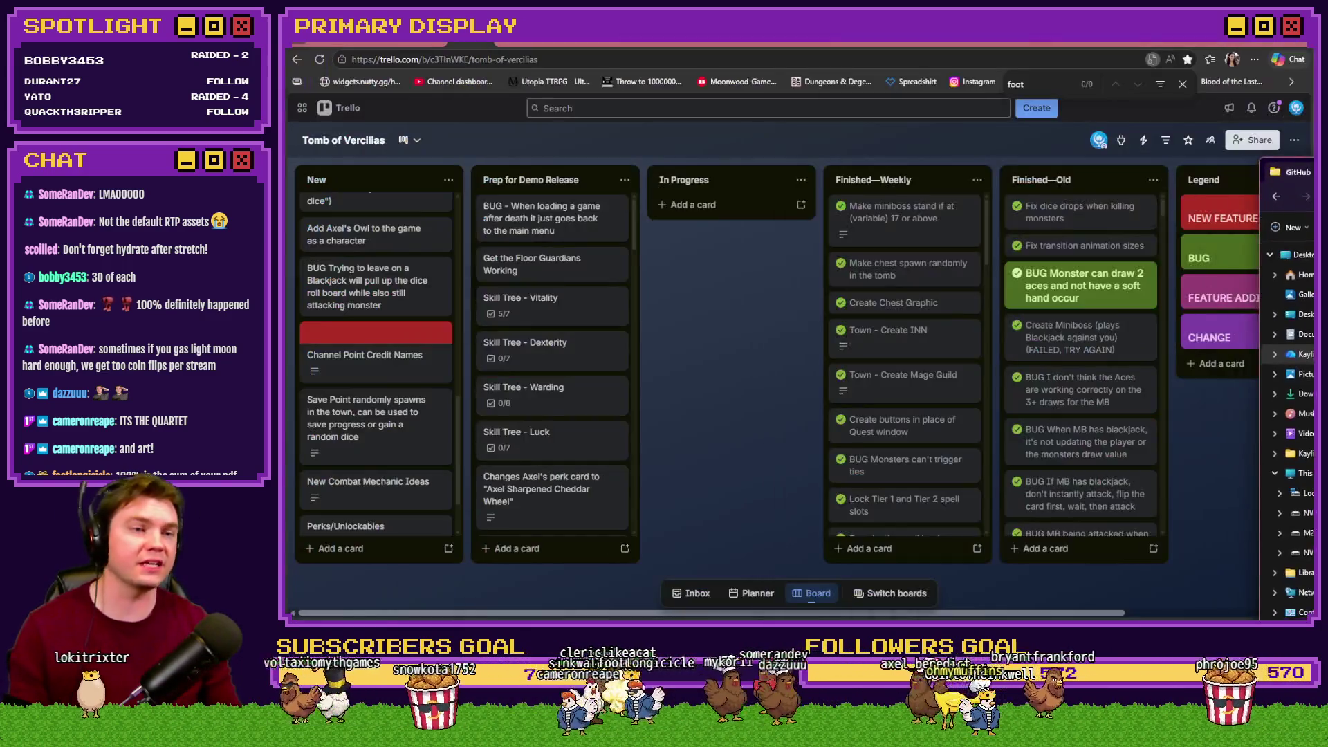
# Push the file window fully out of view and switch to the RPG Maker playtest
pyautogui.moveTo(1313, 172); pyautogui.dragTo(1327, 171)
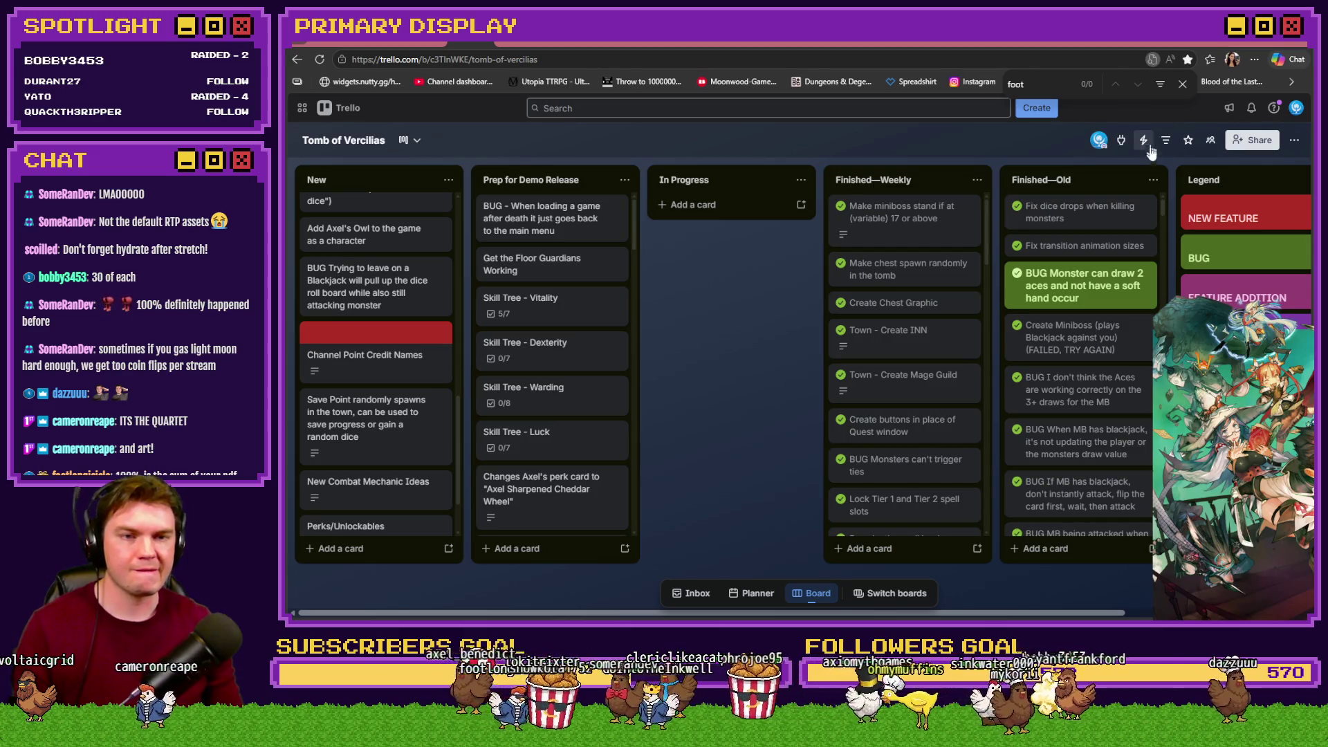
pyautogui.hotkey('alt', 'Tab')
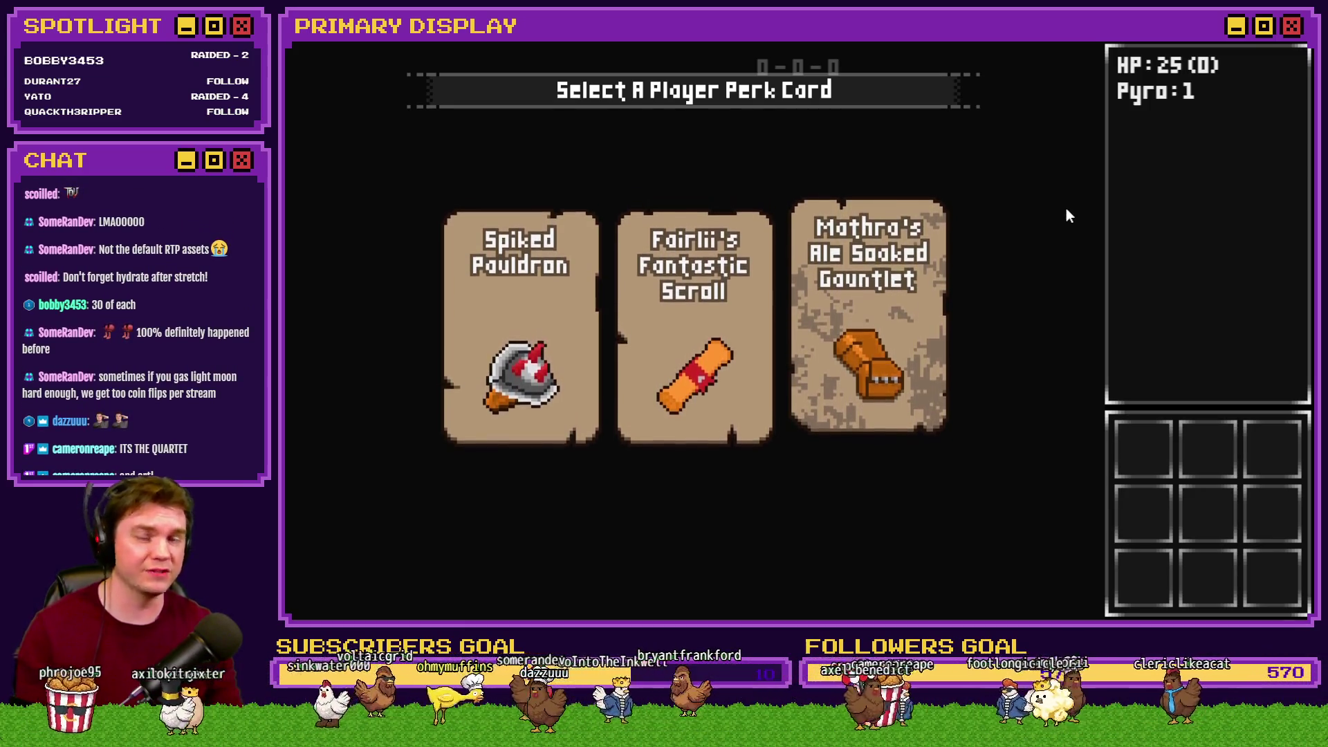
# Take the Spiked Pauldron perk card and advance through the dungeon to the locked door
pyautogui.click(534, 329)
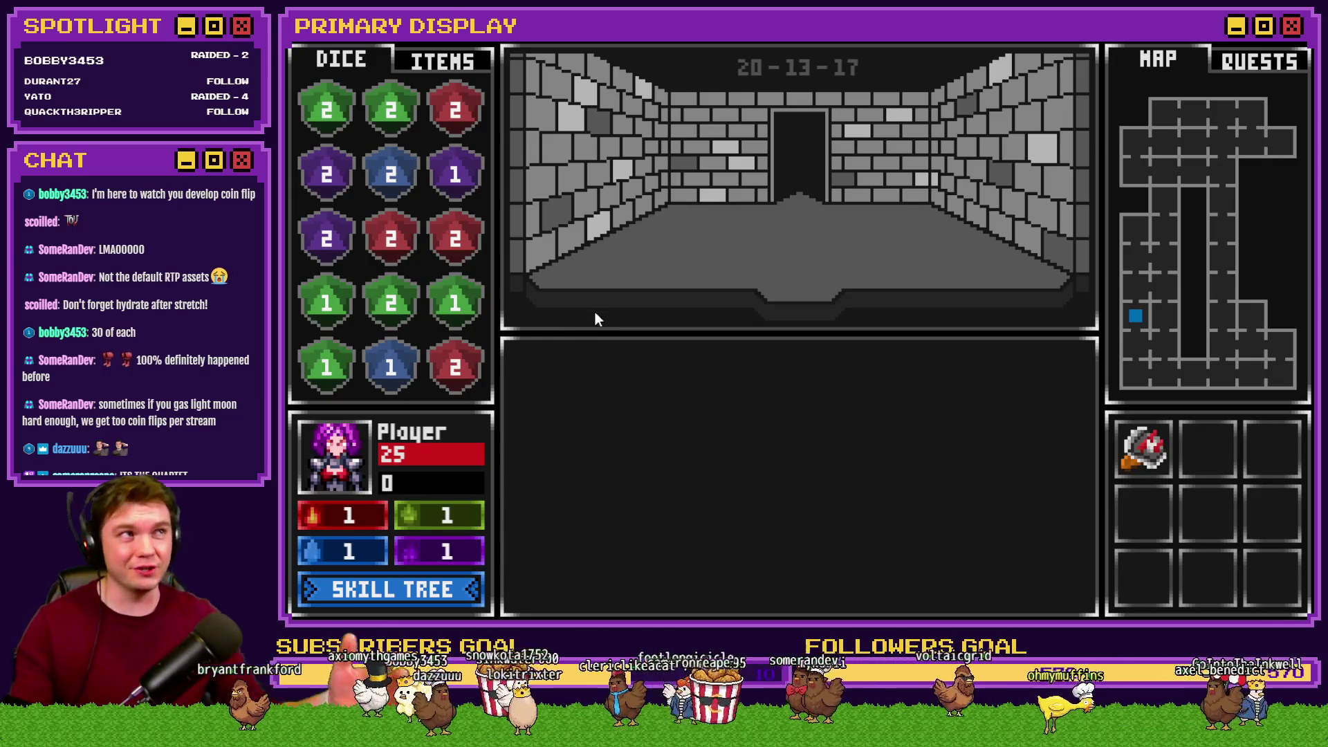
pyautogui.click(893, 267)
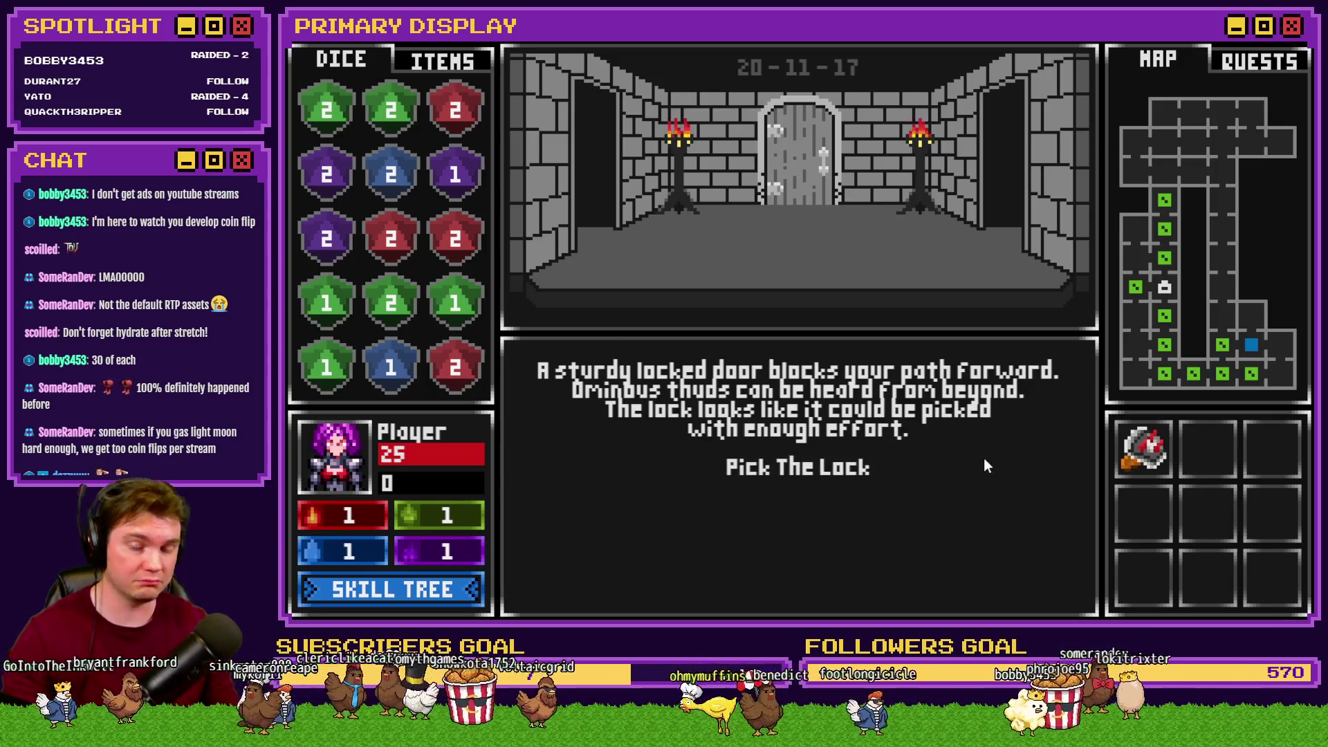
# Pick the lock by clearing green, red, purple and blue gem groups until it opens
pyautogui.click(857, 473)
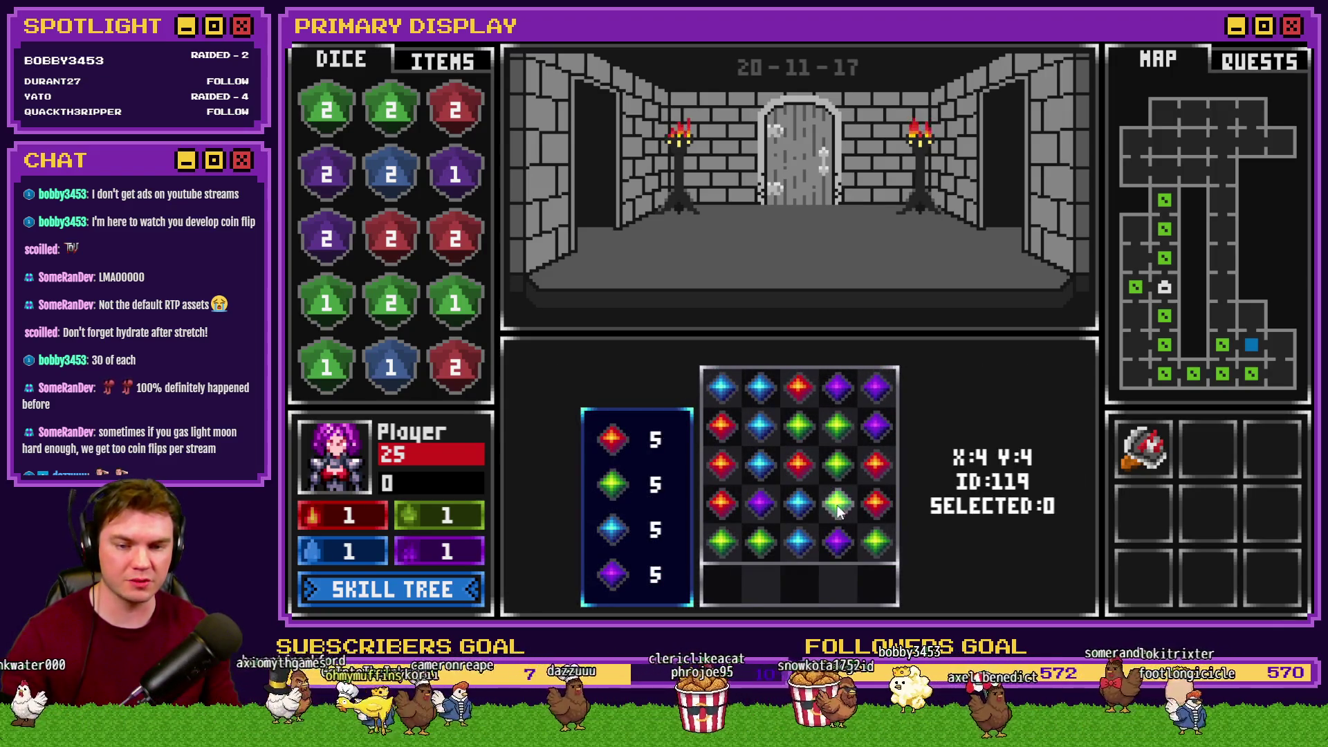
pyautogui.click(836, 505)
pyautogui.click(797, 467)
pyautogui.click(819, 505)
pyautogui.click(815, 517)
pyautogui.click(820, 530)
pyautogui.click(819, 538)
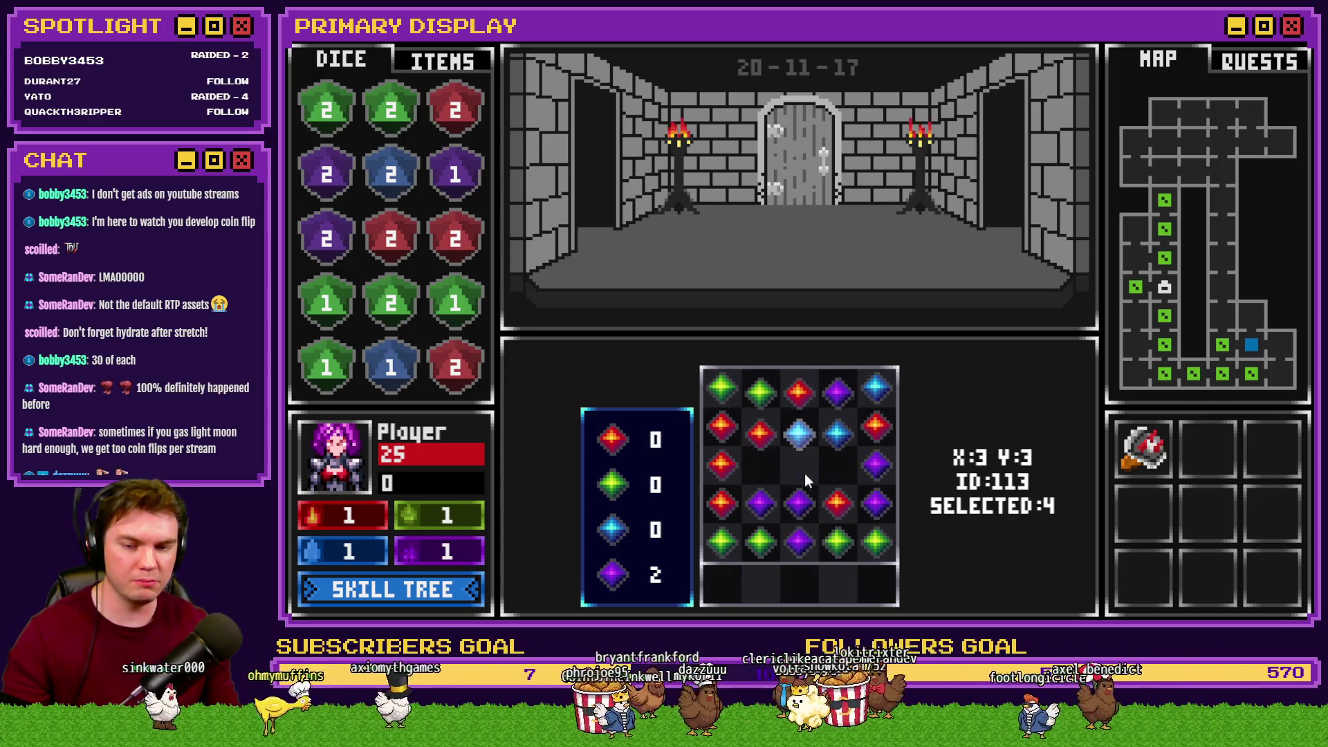
pyautogui.click(815, 527)
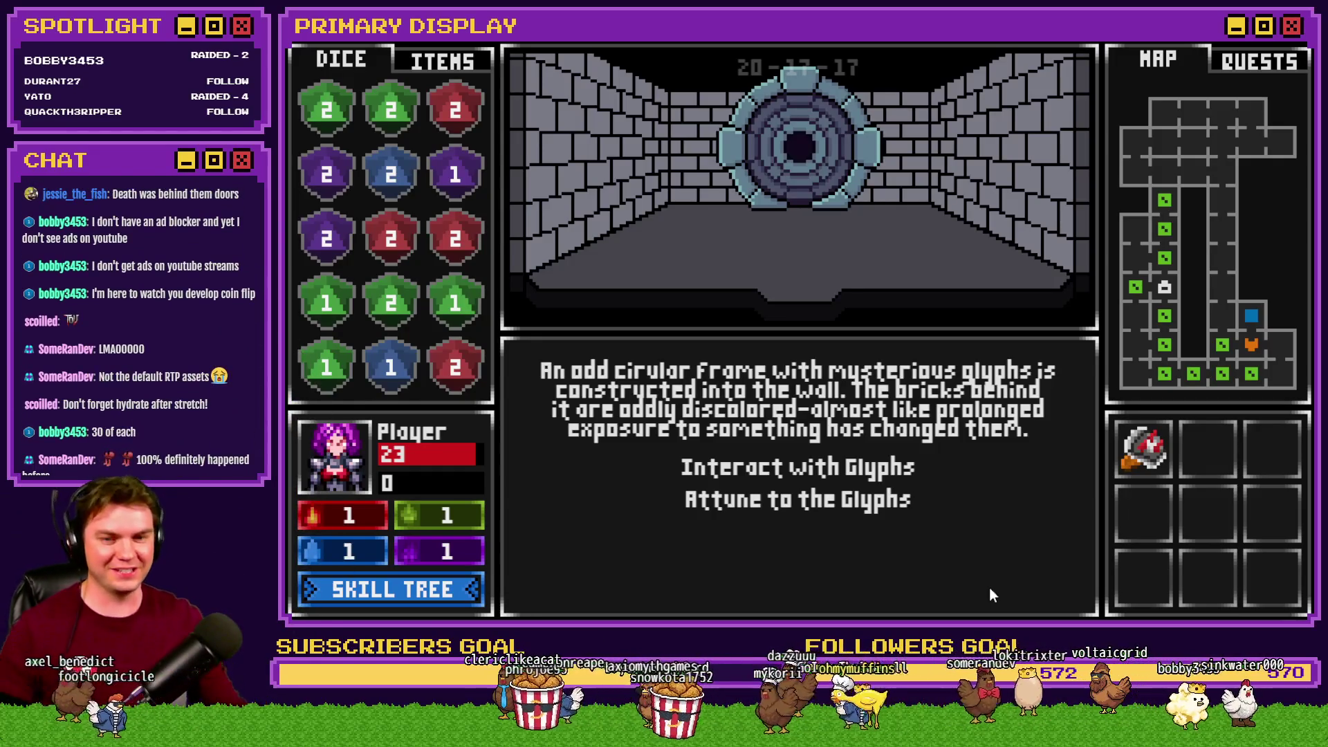
# Examine the glyphs on the circular frame, step away, and interact with them again
pyautogui.click(803, 462)
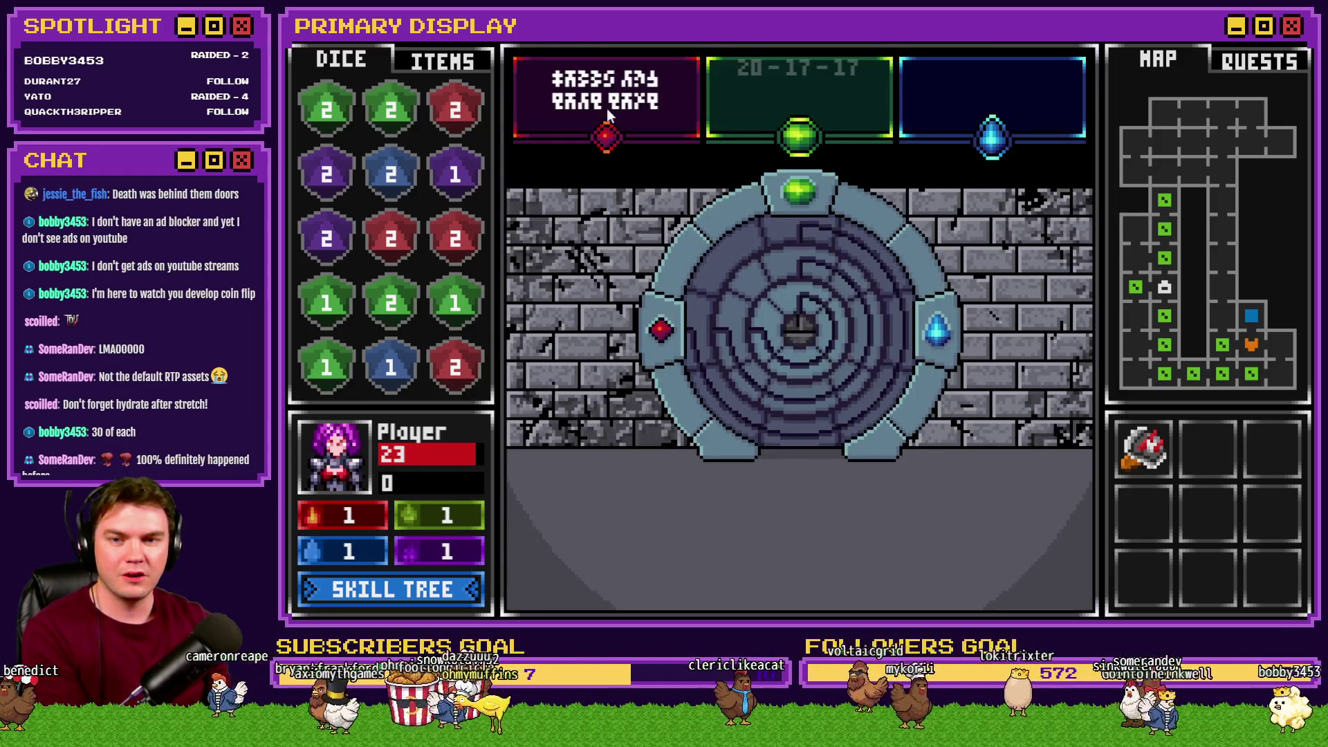
pyautogui.click(716, 376)
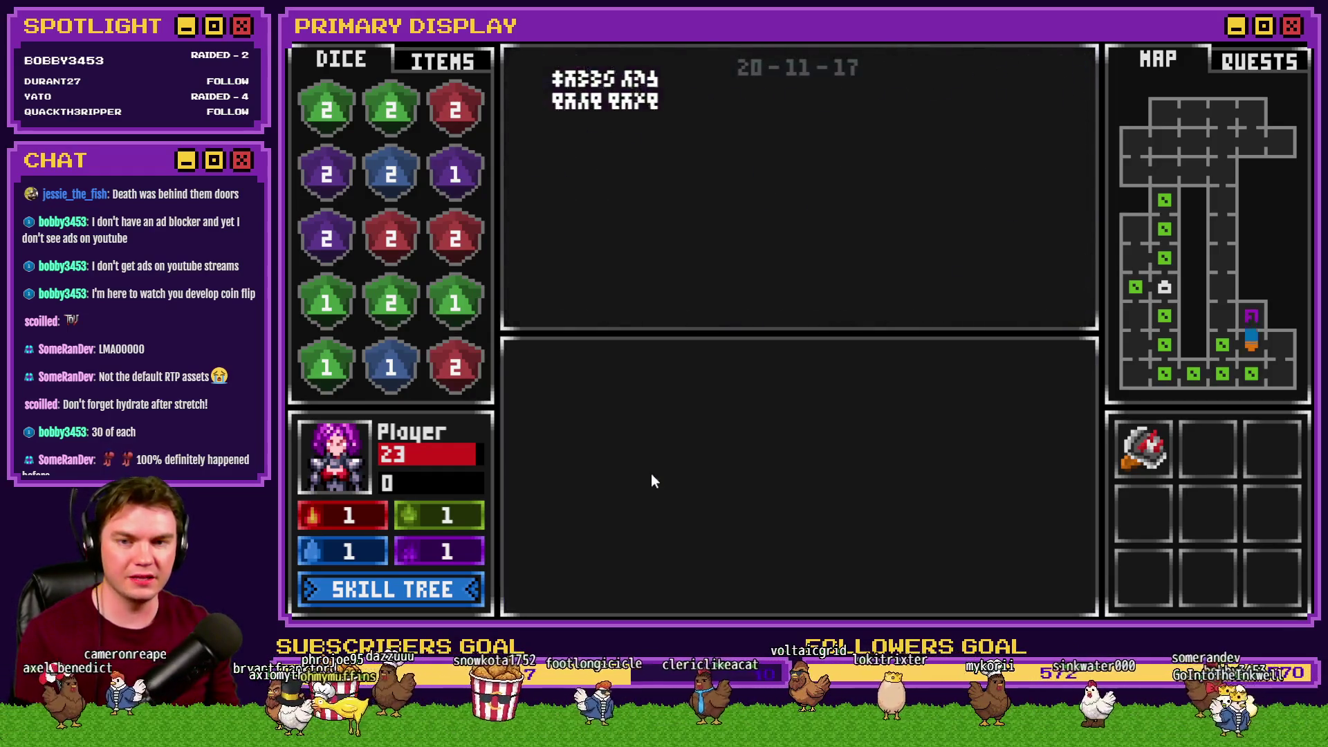
pyautogui.click(608, 86)
pyautogui.click(804, 470)
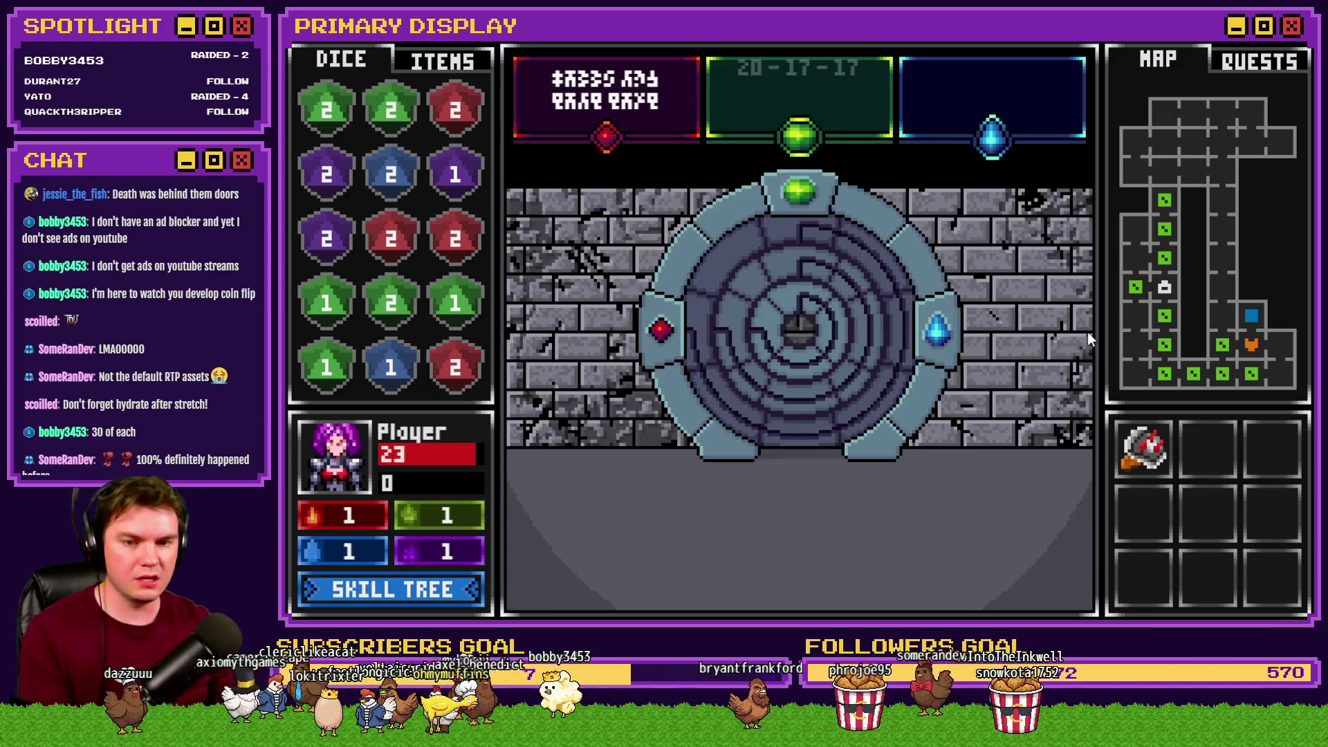
pyautogui.press('F5')
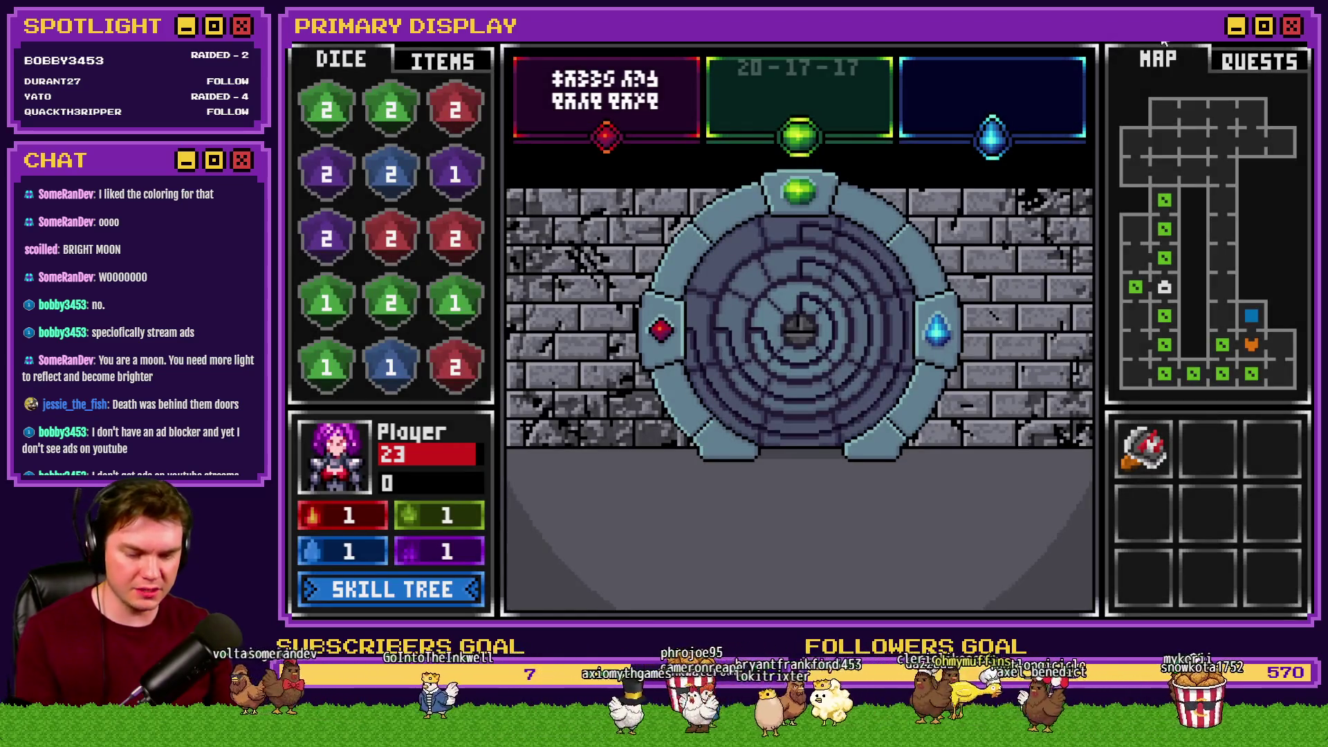
# Inspect the switch states in the F9 debug list, then exit the playtest
pyautogui.press('F9')
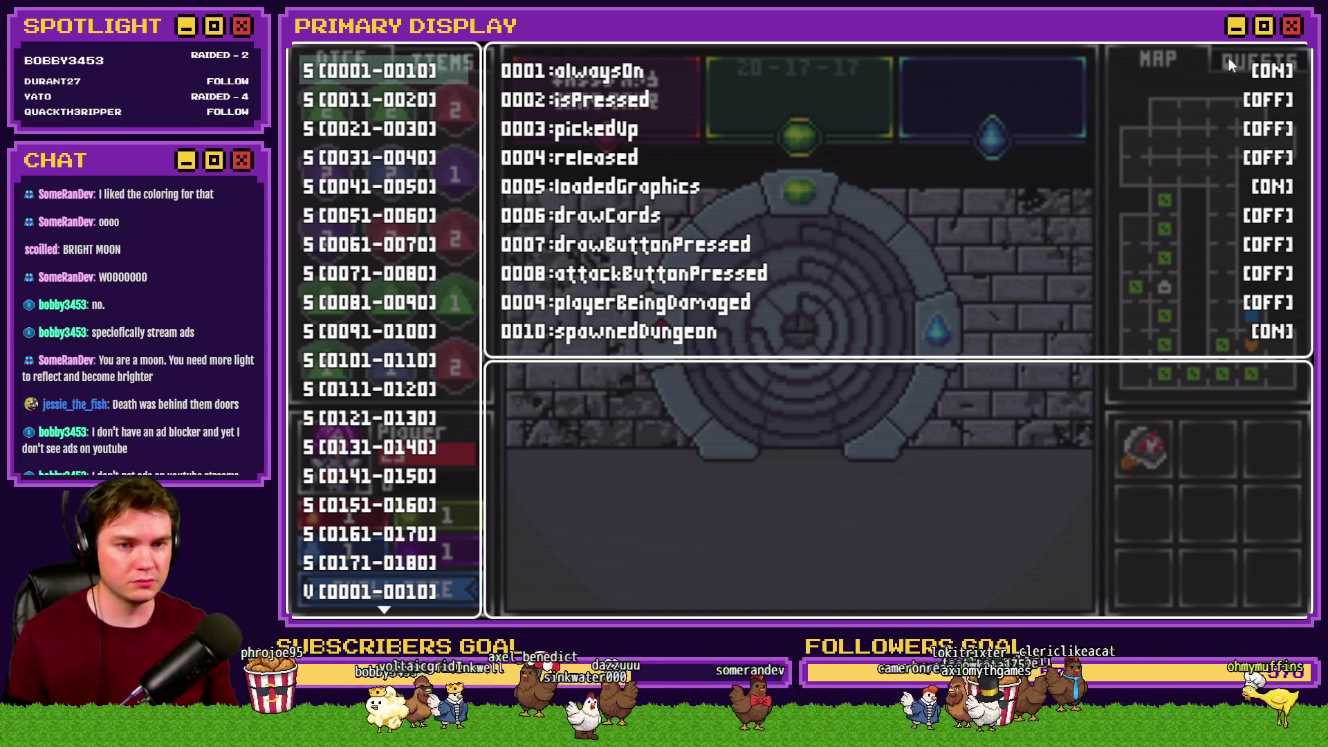
pyautogui.press('Escape')
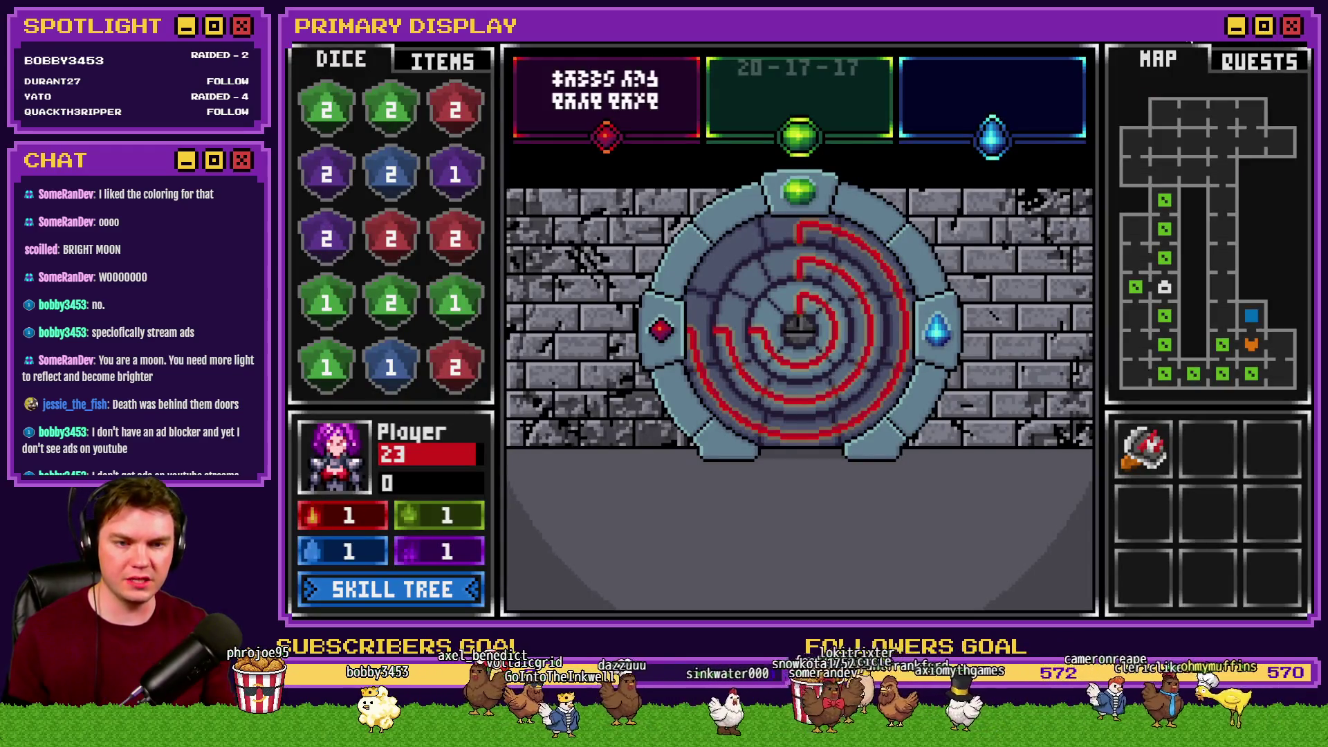
pyautogui.press('F9')
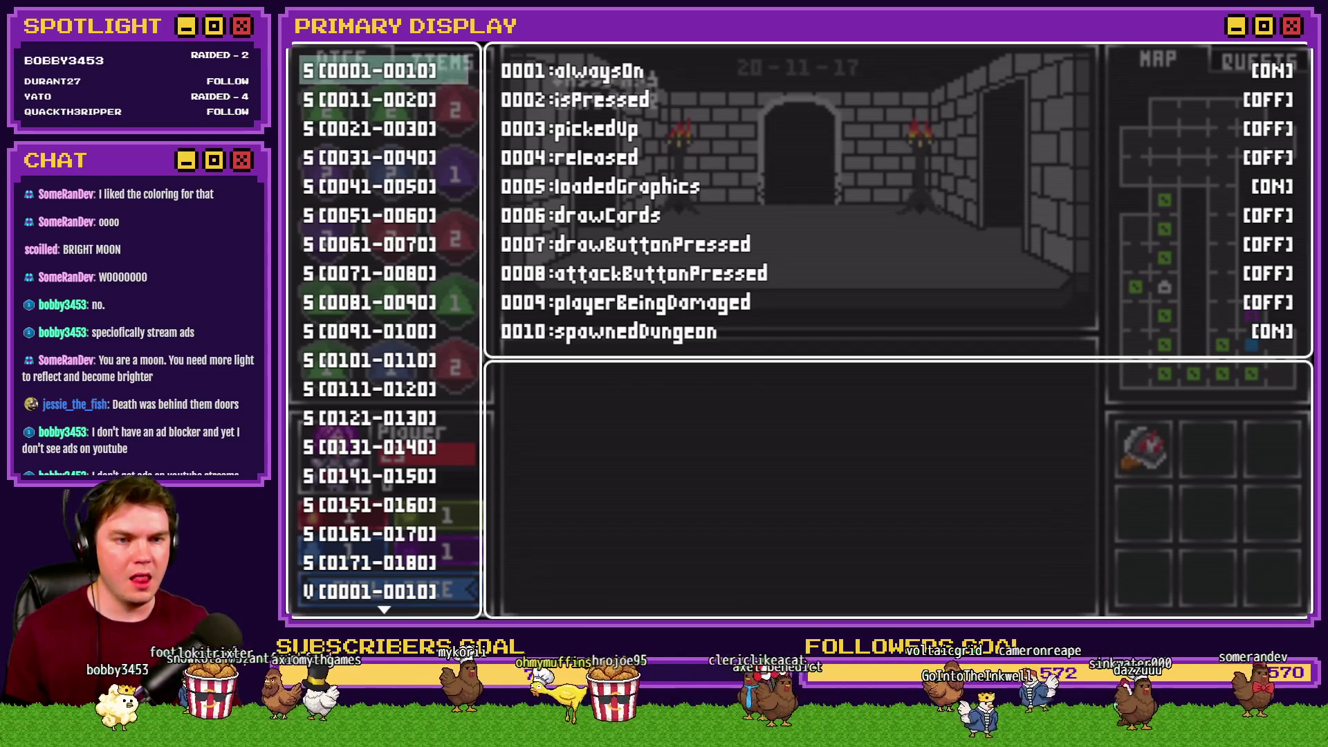
pyautogui.hotkey('alt', 'F4')
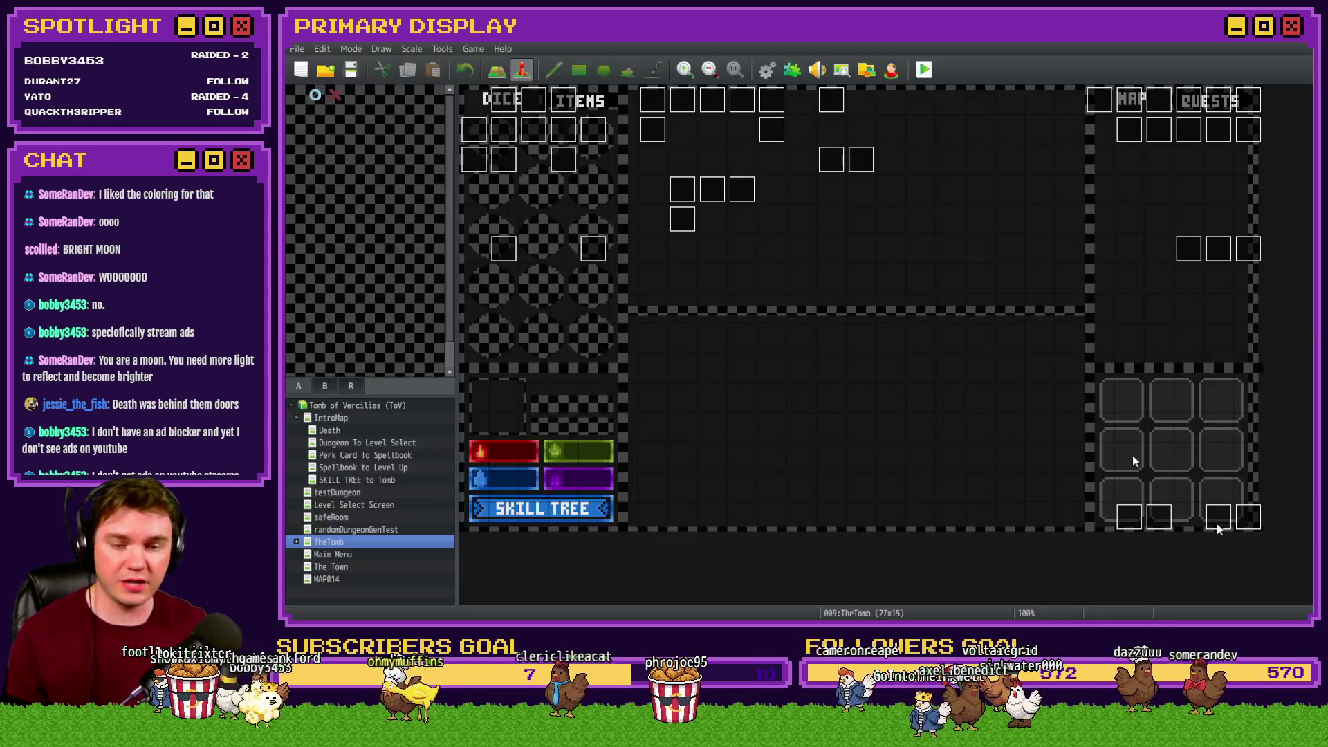
# Open page 3 of the Int/Movement event and edit its erasePicture(108)–(112) script
pyautogui.doubleClick(492, 105)
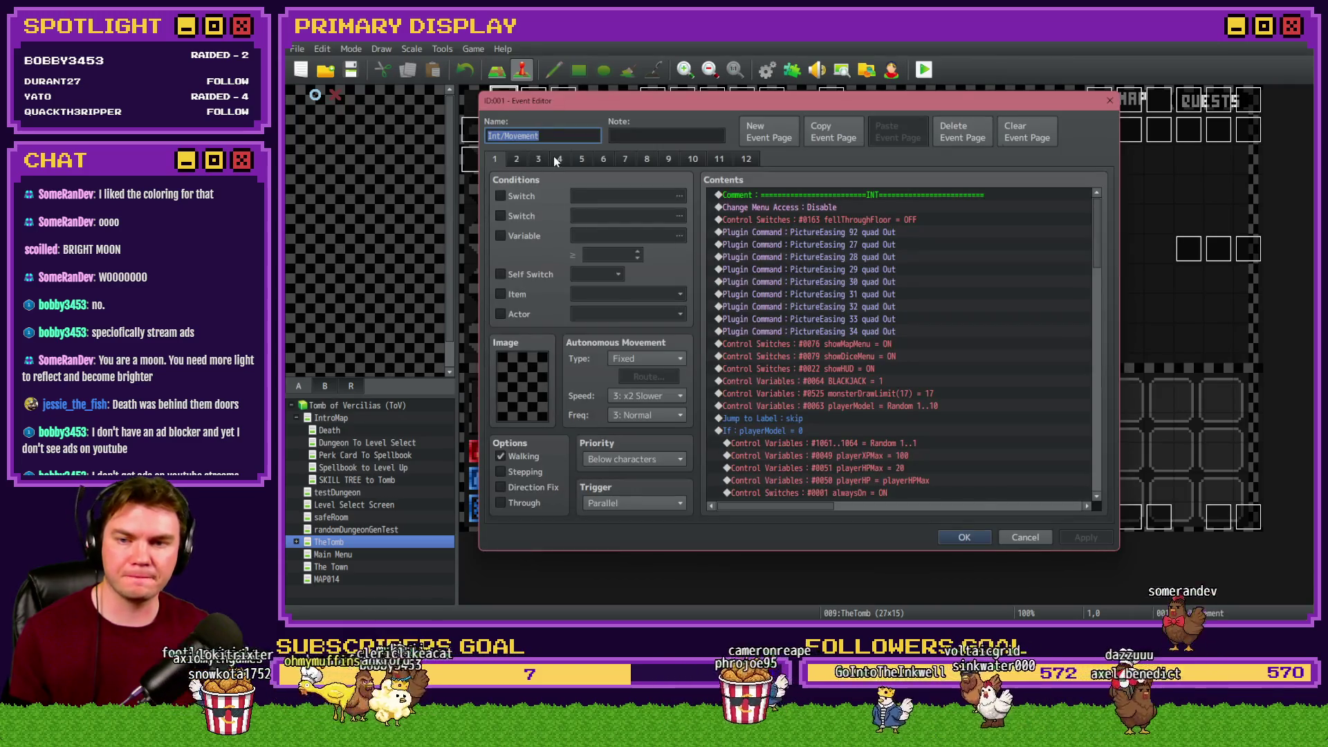
pyautogui.click(539, 159)
pyautogui.scroll(-2, 806, 375)
pyautogui.scroll(-8, 806, 376)
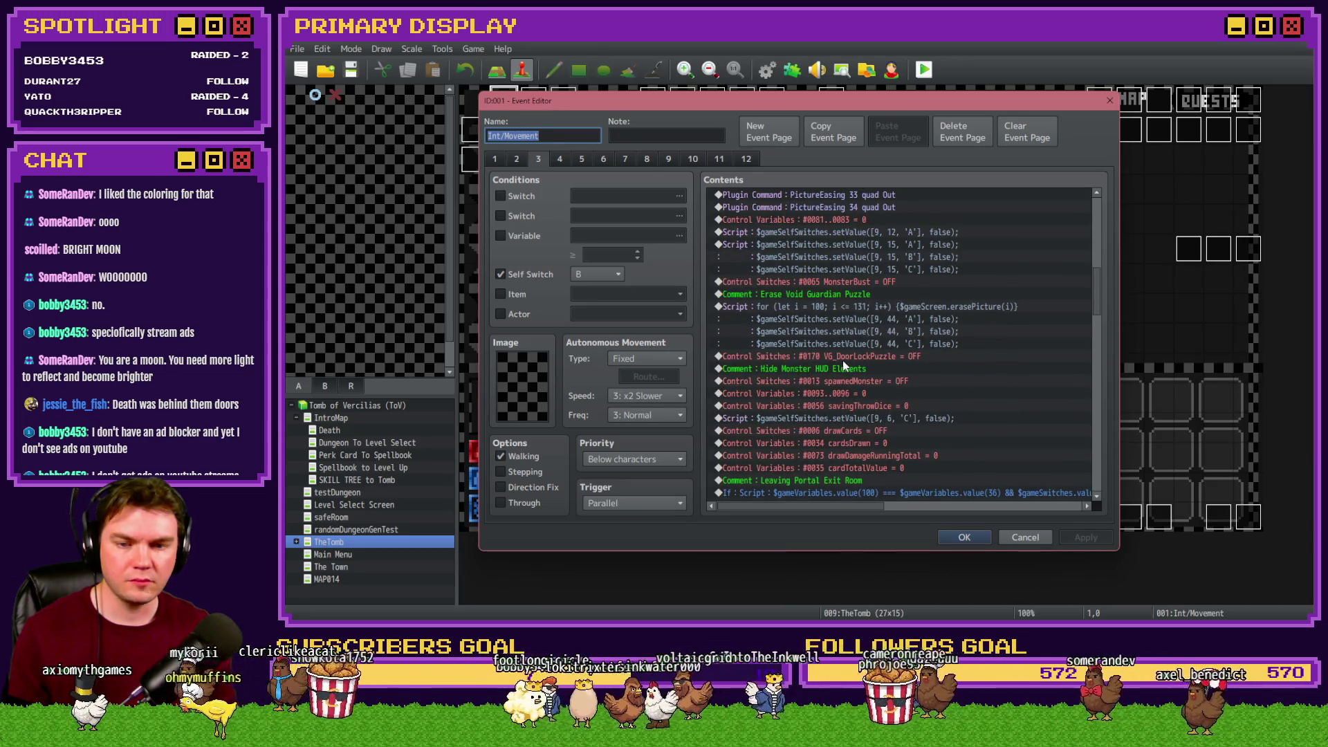
pyautogui.click(937, 309)
pyautogui.click(940, 299)
pyautogui.click(937, 308)
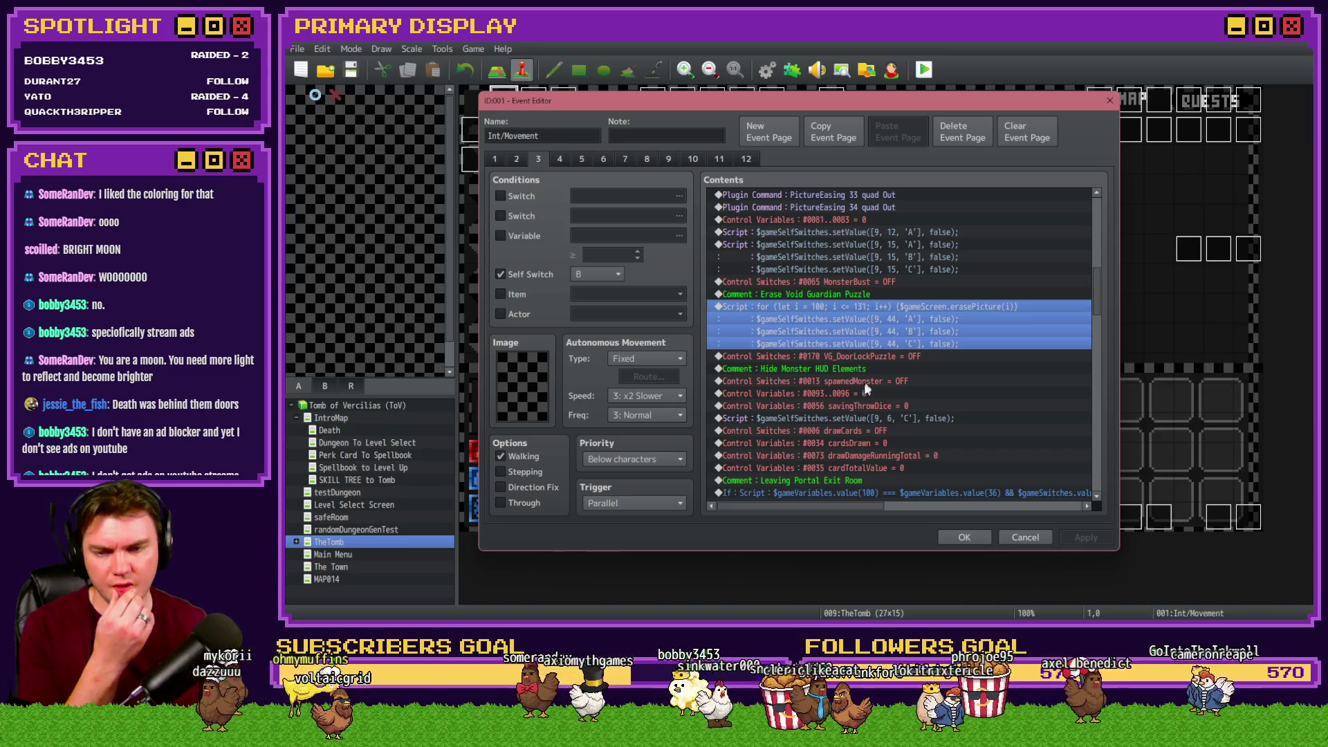
pyautogui.scroll(-4, 862, 396)
pyautogui.scroll(-4, 865, 405)
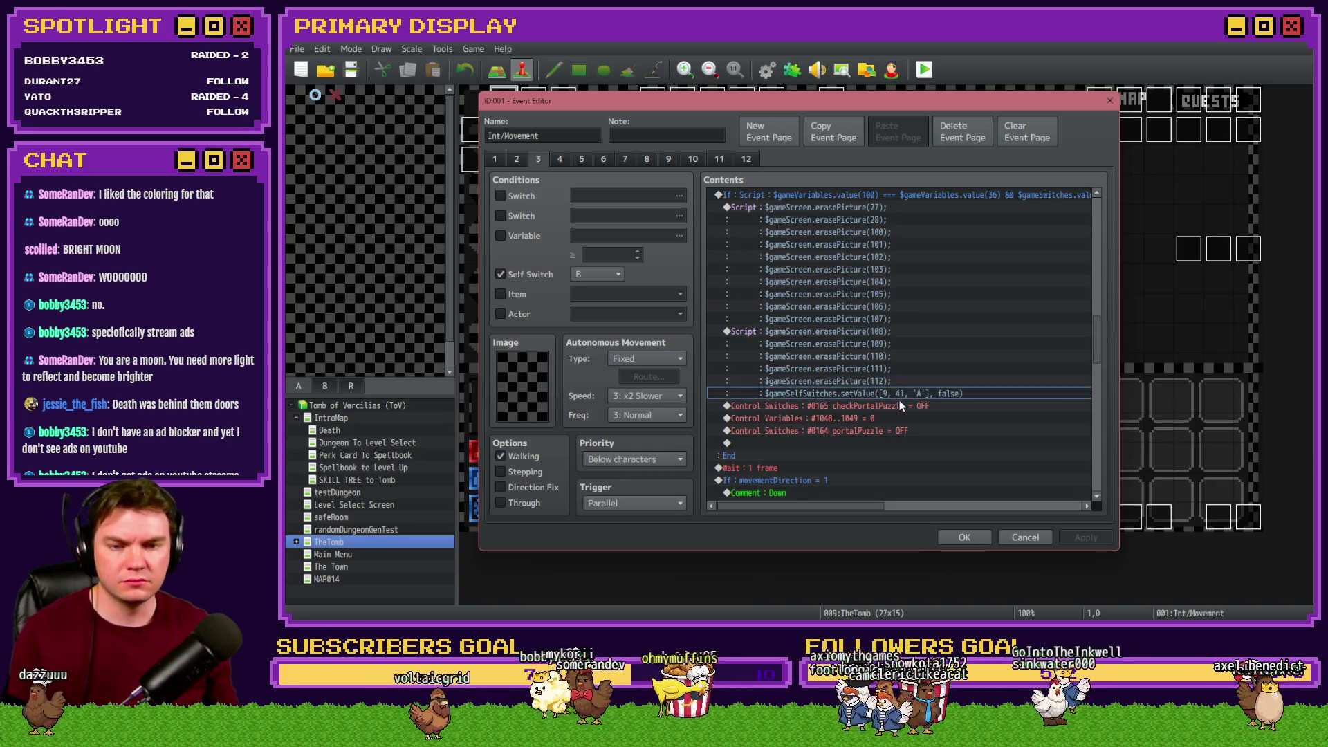
pyautogui.click(890, 326)
pyautogui.doubleClick(891, 326)
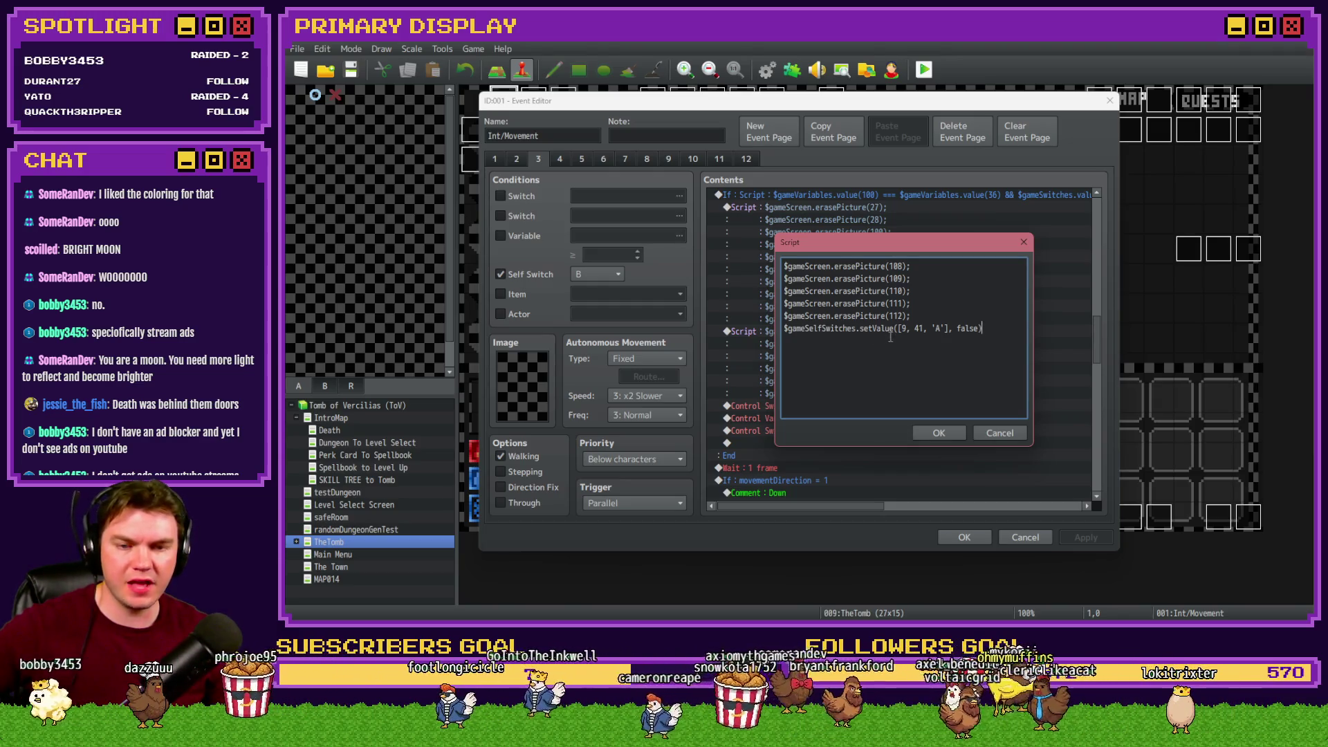
# Take the setValue([9, 41, 'A'], false) line out of the erasePicture script
pyautogui.press('Return')
pyautogui.write("$gameSelfSwitches.value([9, 41, 'A'])")
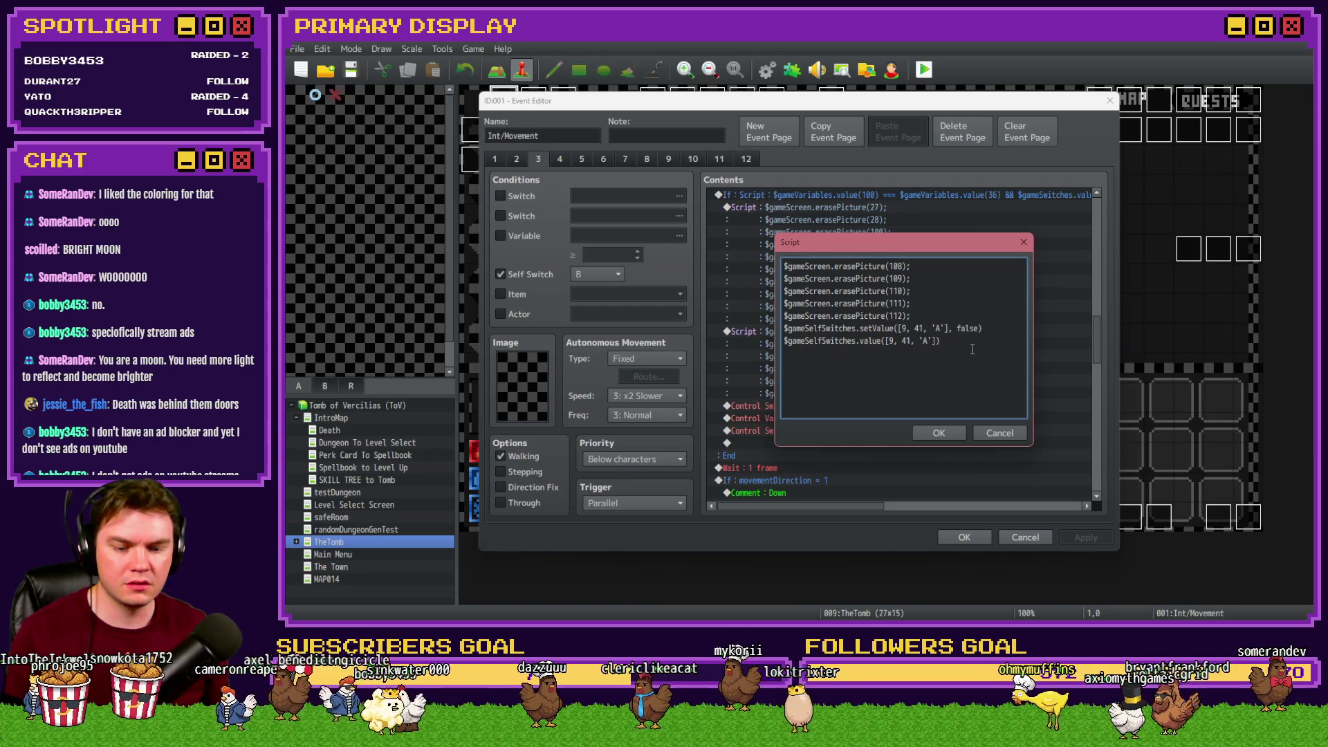
pyautogui.press('Left')
pyautogui.write(', false')
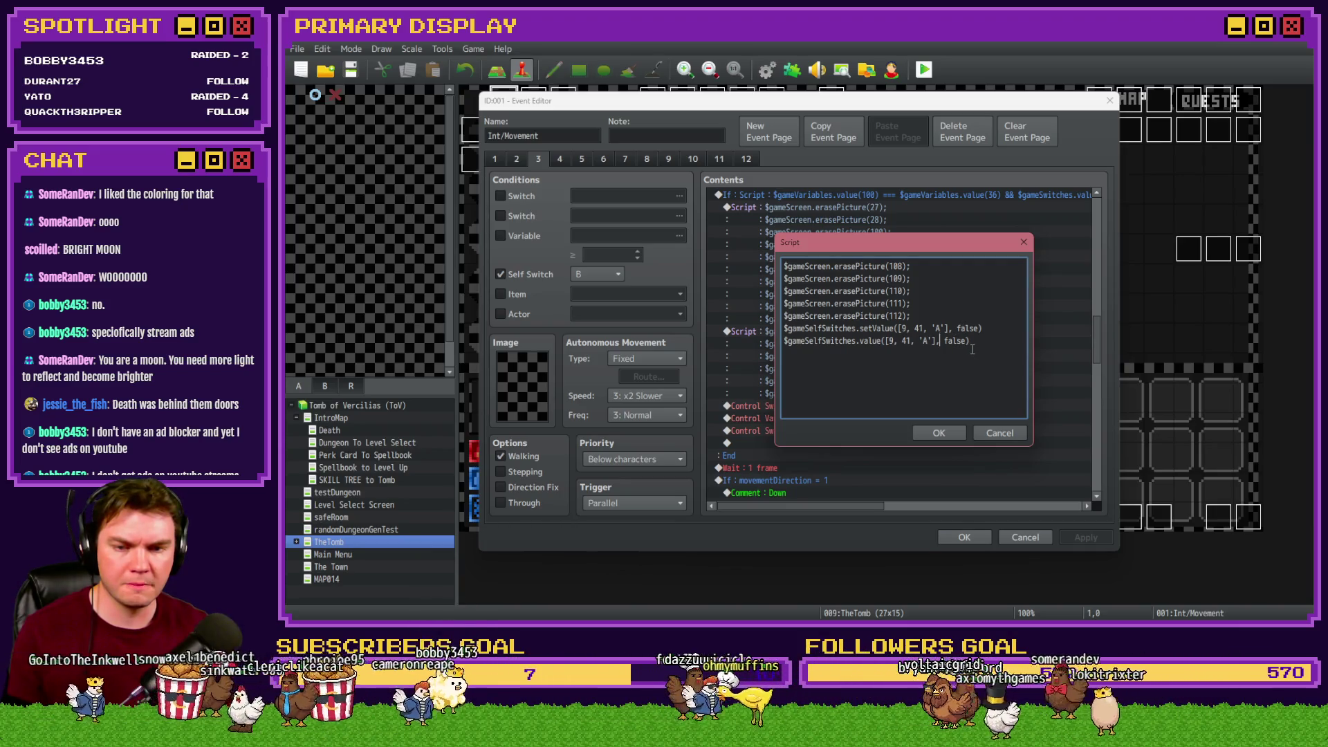
pyautogui.write('setV')
pyautogui.press('Delete')
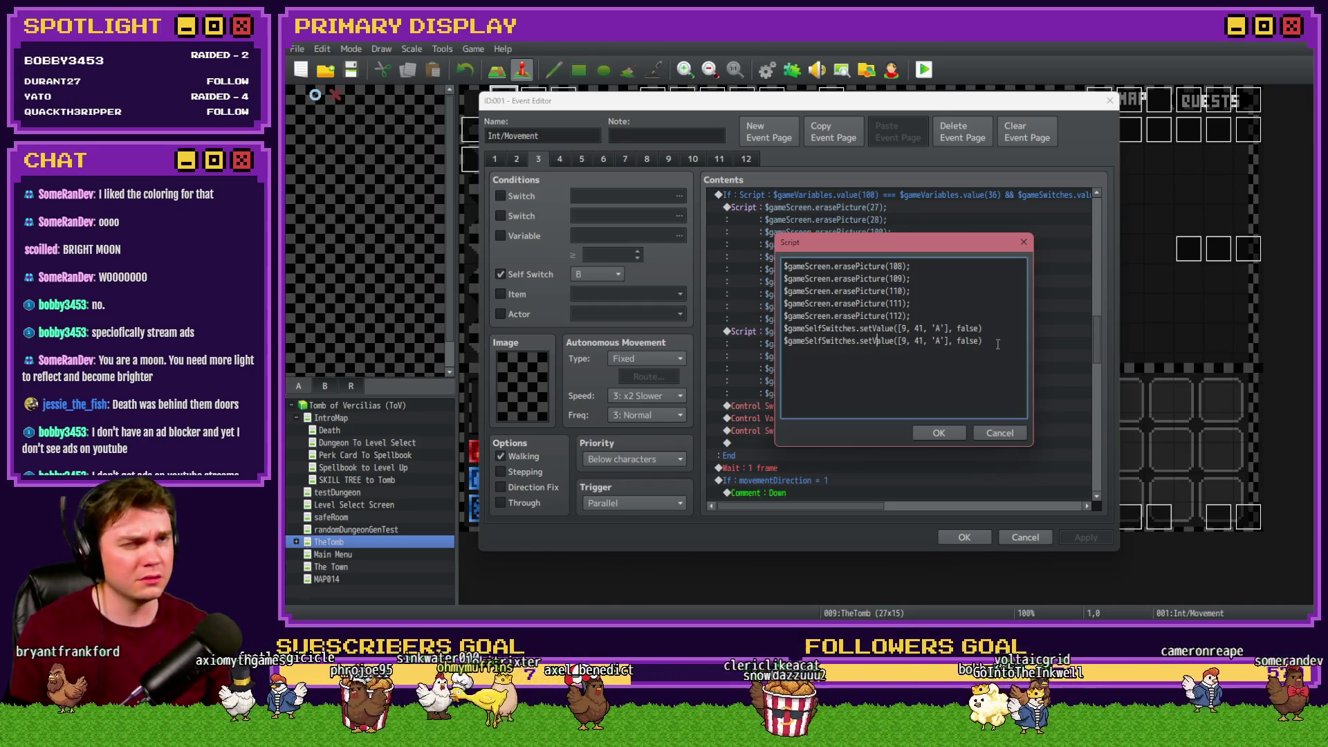
pyautogui.moveTo(985, 343); pyautogui.dragTo(771, 343)
pyautogui.press('BackSpace')
pyautogui.press('BackSpace')
pyautogui.moveTo(983, 329); pyautogui.dragTo(782, 328)
pyautogui.hotkey('ctrl', 'c')
pyautogui.press('BackSpace')
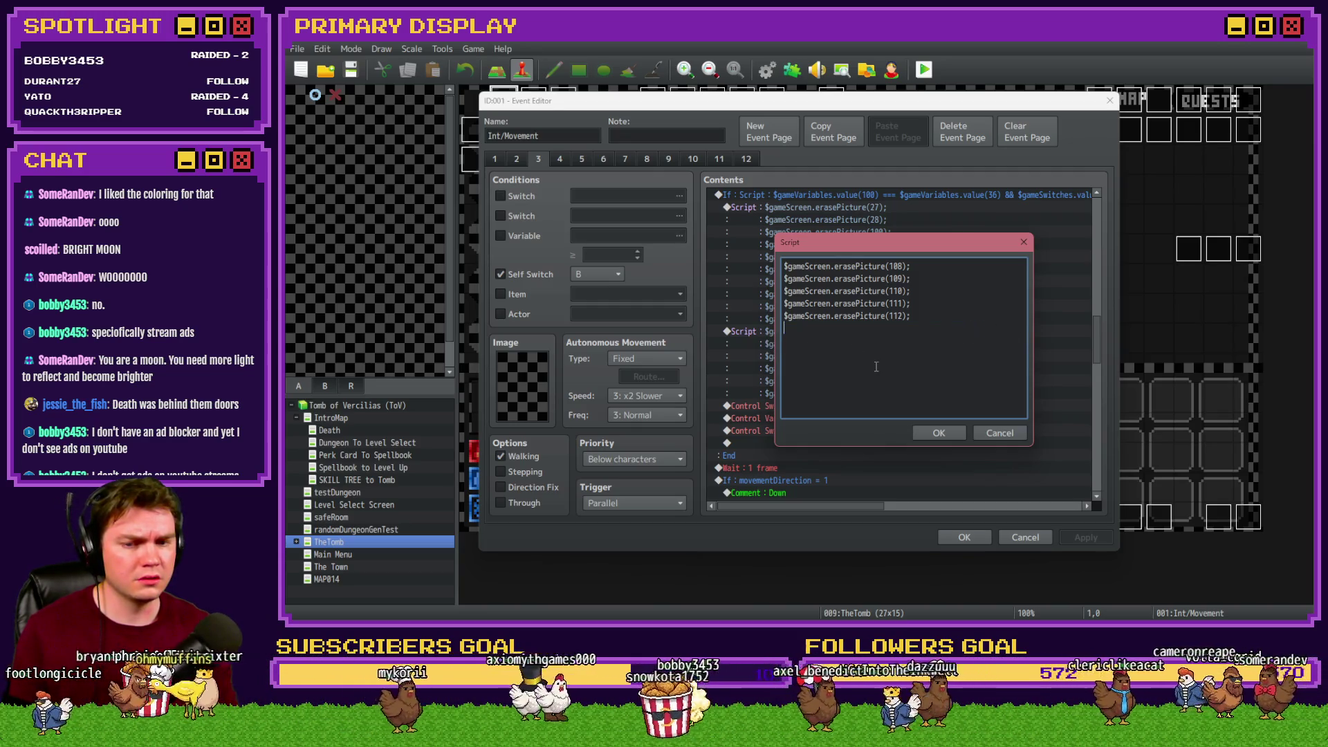
# Add a Script command with the self-switch reset under the If, save, and playtest
pyautogui.click(937, 432)
pyautogui.scroll(2, 891, 387)
pyautogui.click(873, 246)
pyautogui.press('Insert')
pyautogui.click(801, 162)
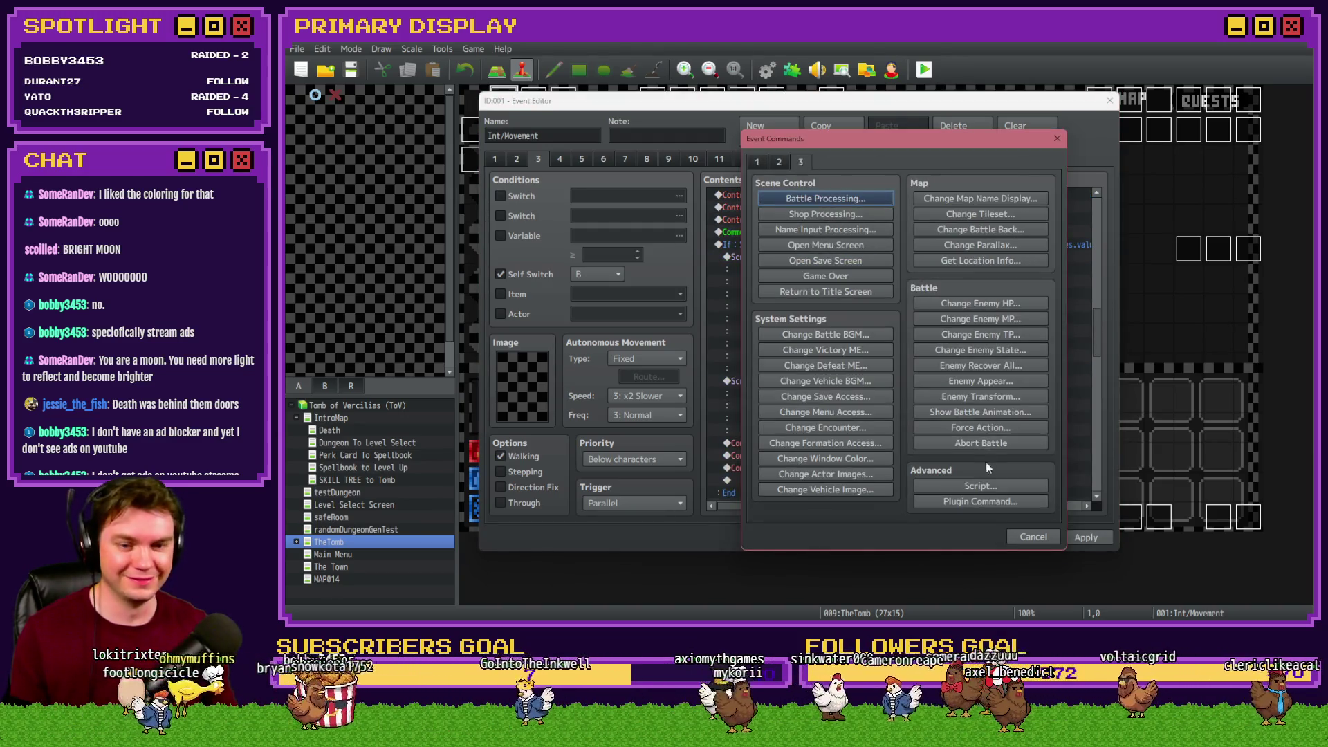
pyautogui.click(980, 485)
pyautogui.hotkey('ctrl', 'v')
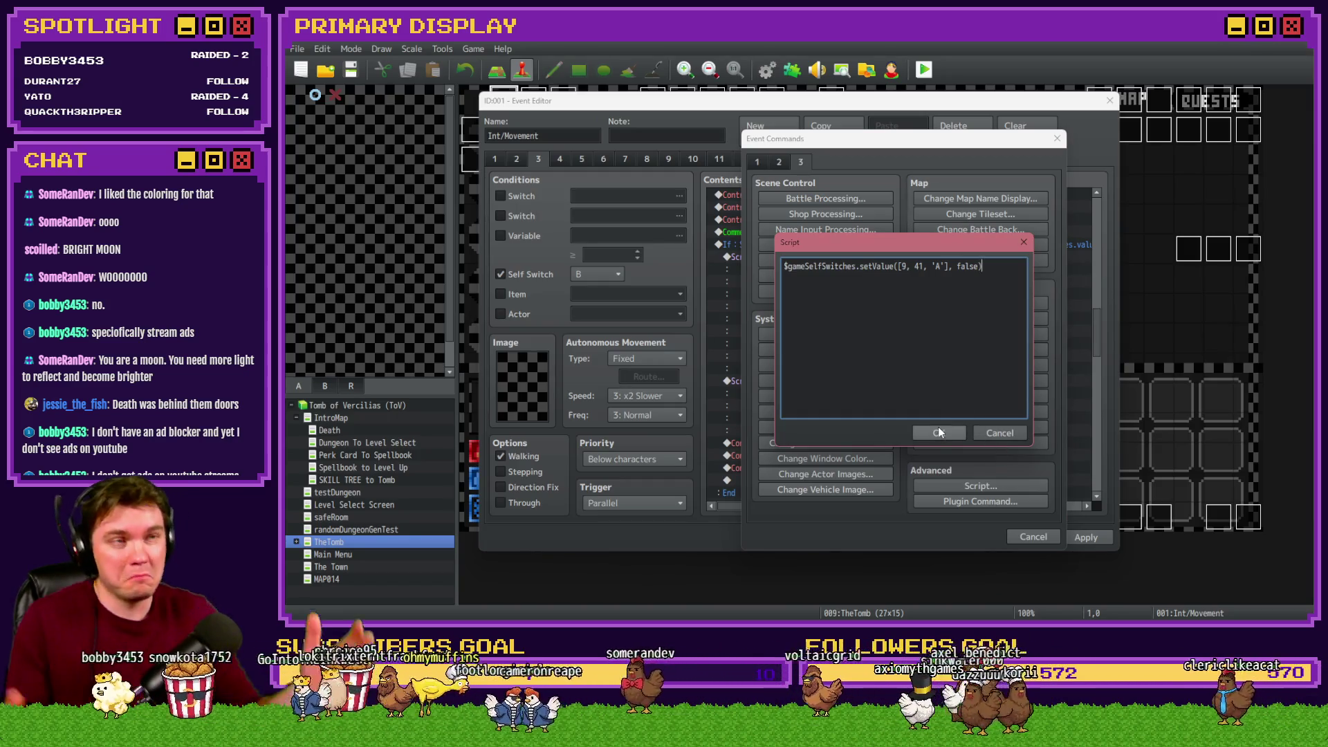
pyautogui.click(939, 433)
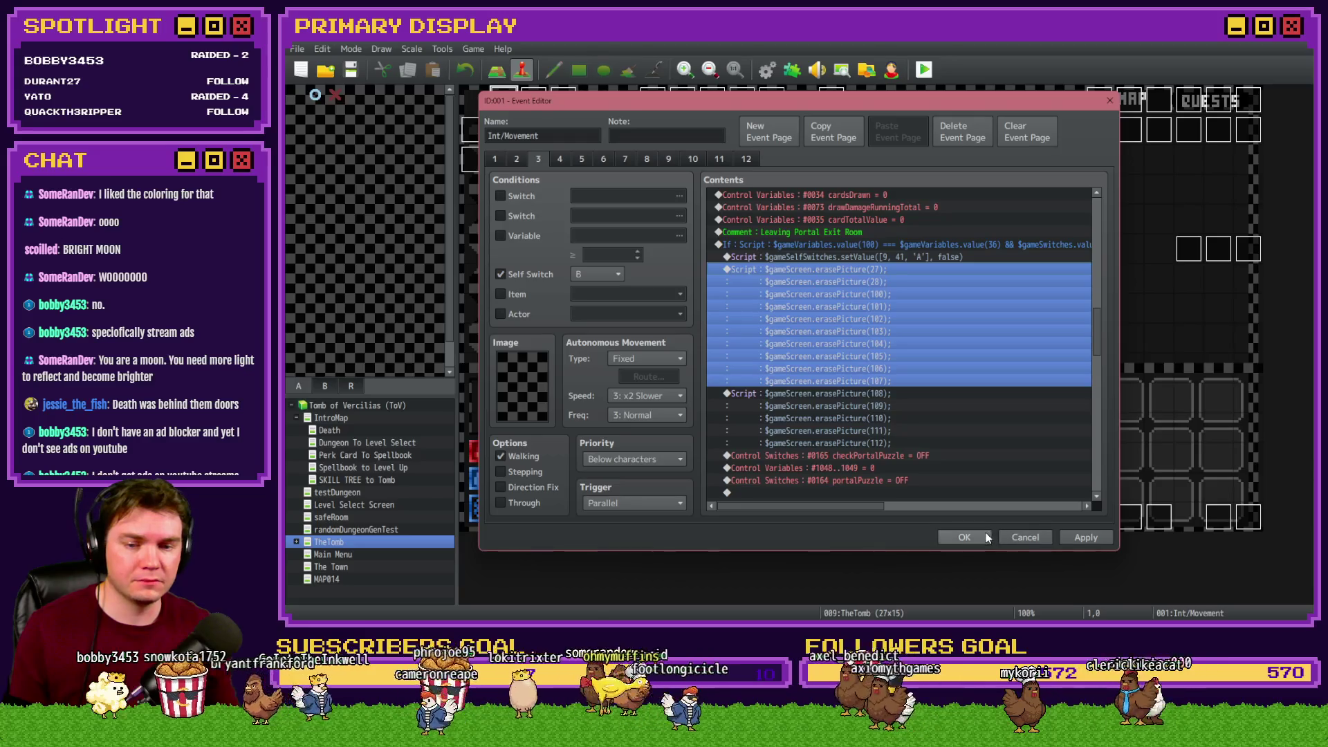
pyautogui.click(964, 537)
pyautogui.click(924, 69)
pyautogui.click(748, 349)
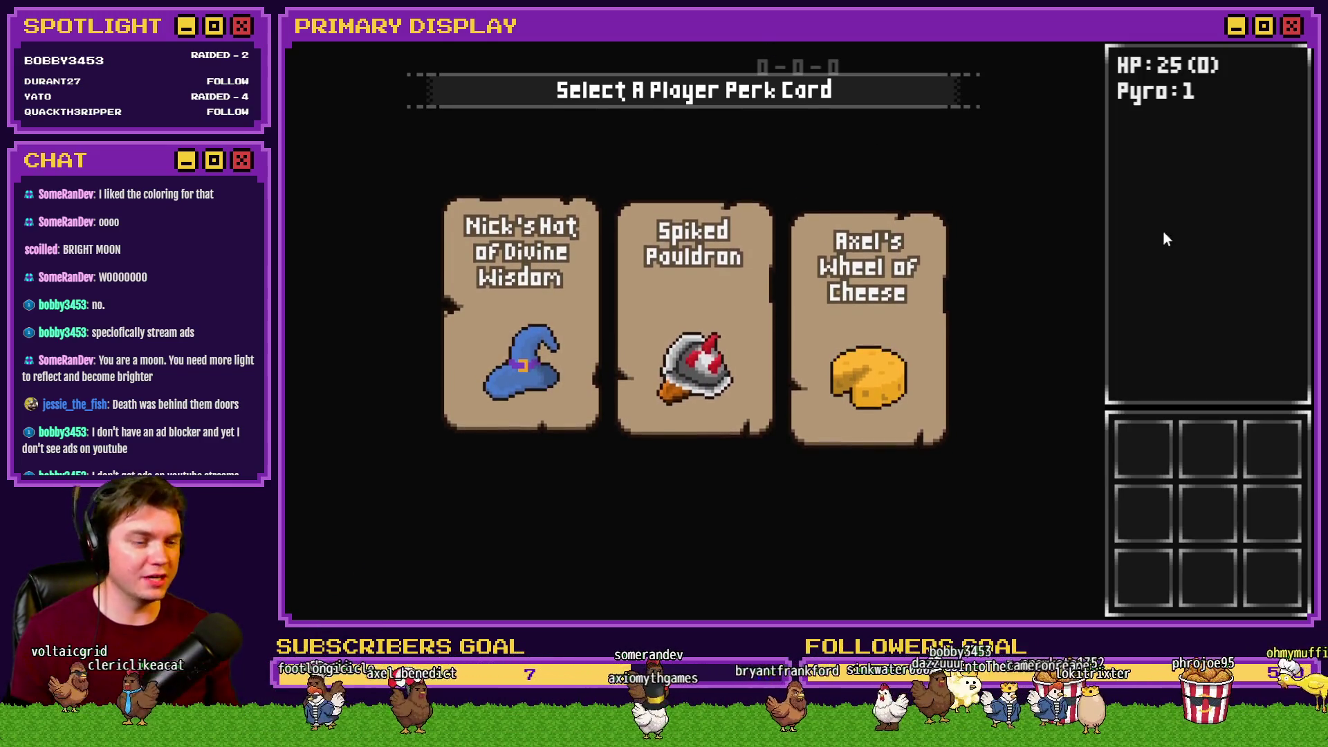
# Choose Spiked Pauldron, then clear blue, red and green gem groups to unlock the door
pyautogui.click(688, 335)
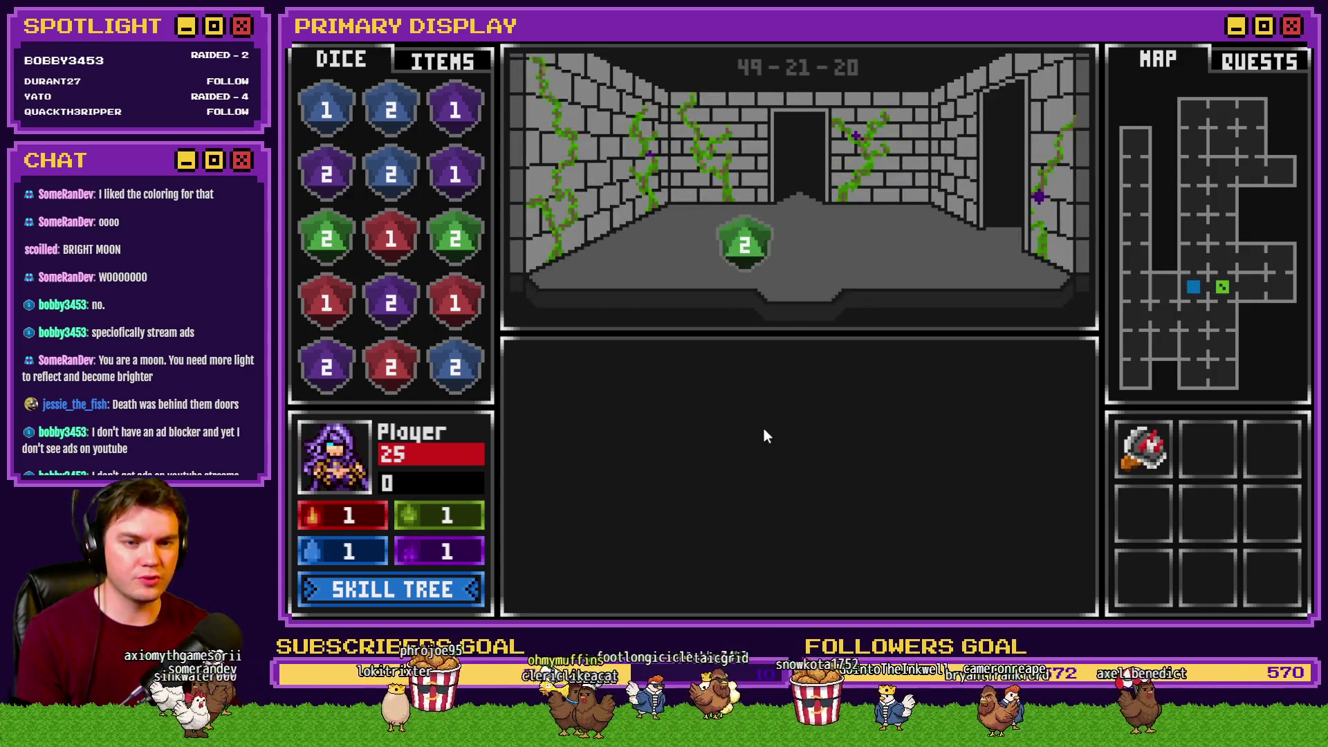
pyautogui.click(830, 468)
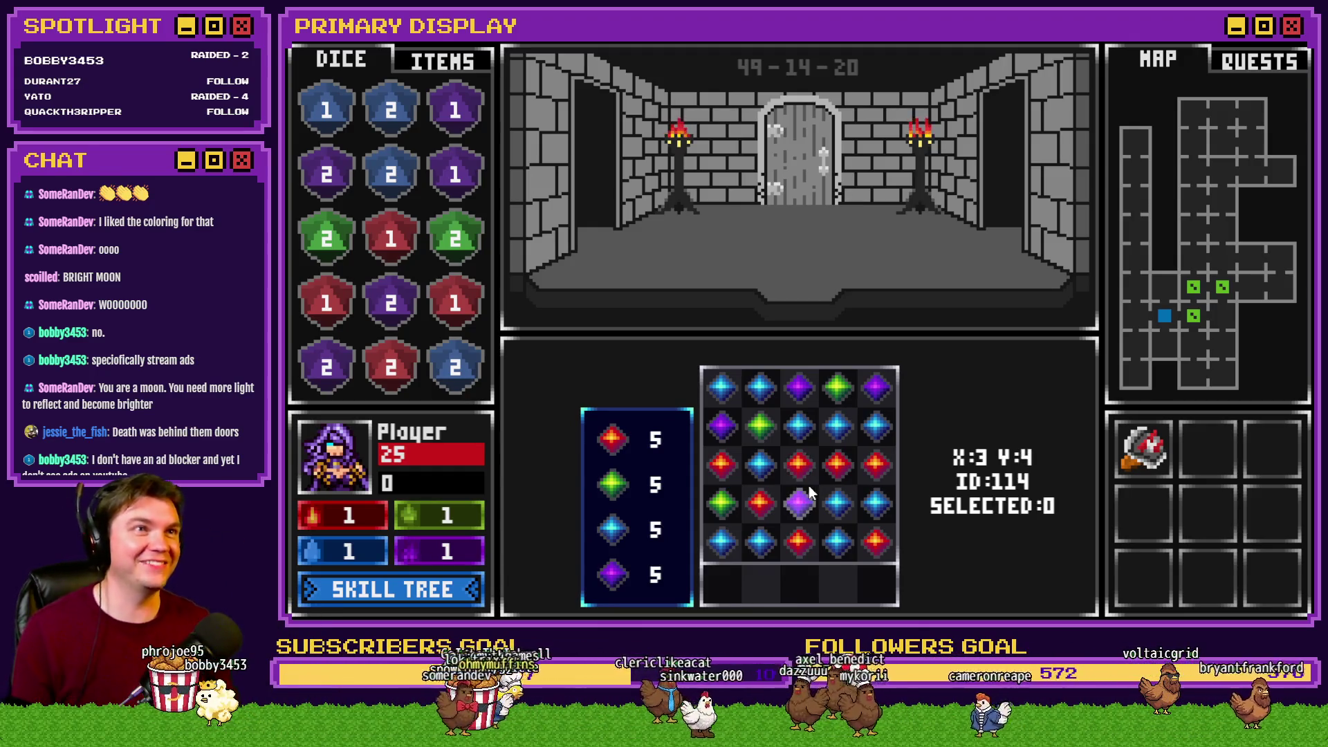
pyautogui.click(824, 433)
pyautogui.click(800, 462)
pyautogui.click(809, 490)
pyautogui.click(798, 468)
pyautogui.click(832, 477)
pyautogui.click(826, 493)
pyautogui.click(806, 484)
pyautogui.click(798, 483)
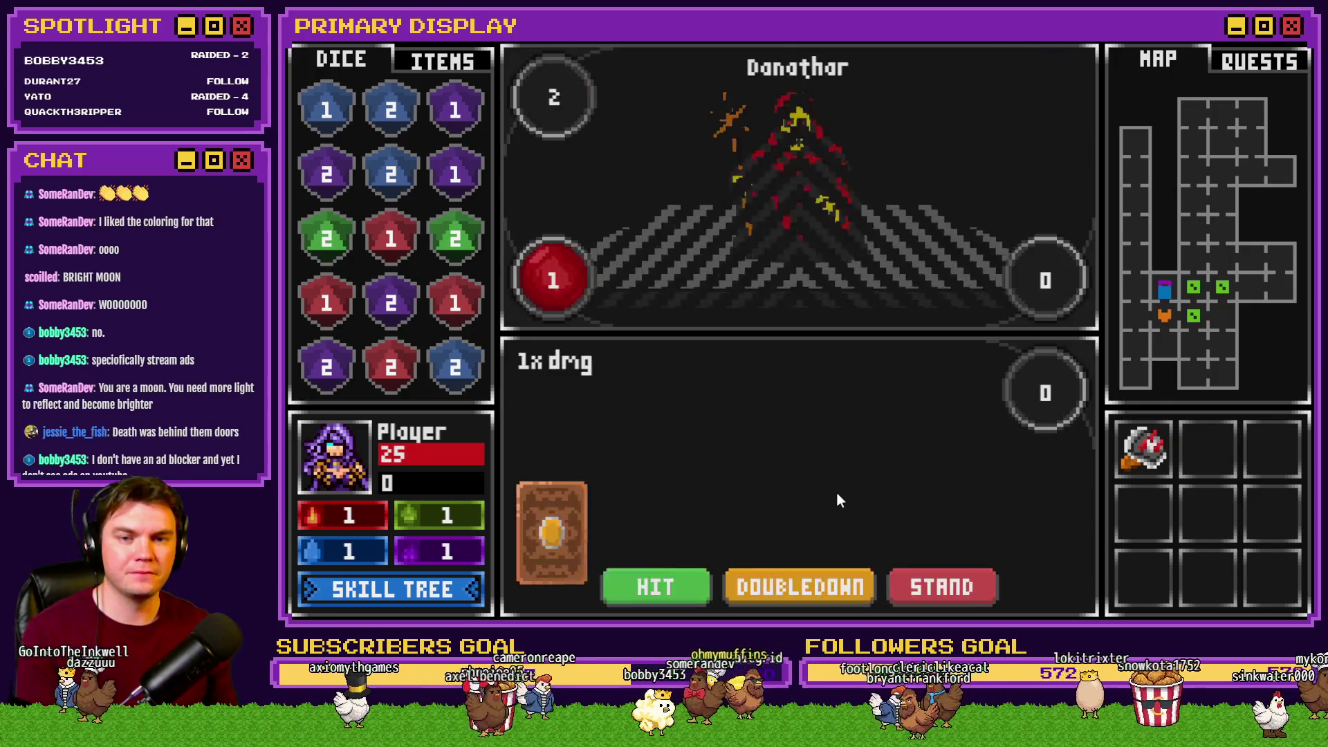
# Hit twice against Danathar, attune to the glyph portal, then close the playtest
pyautogui.click(676, 586)
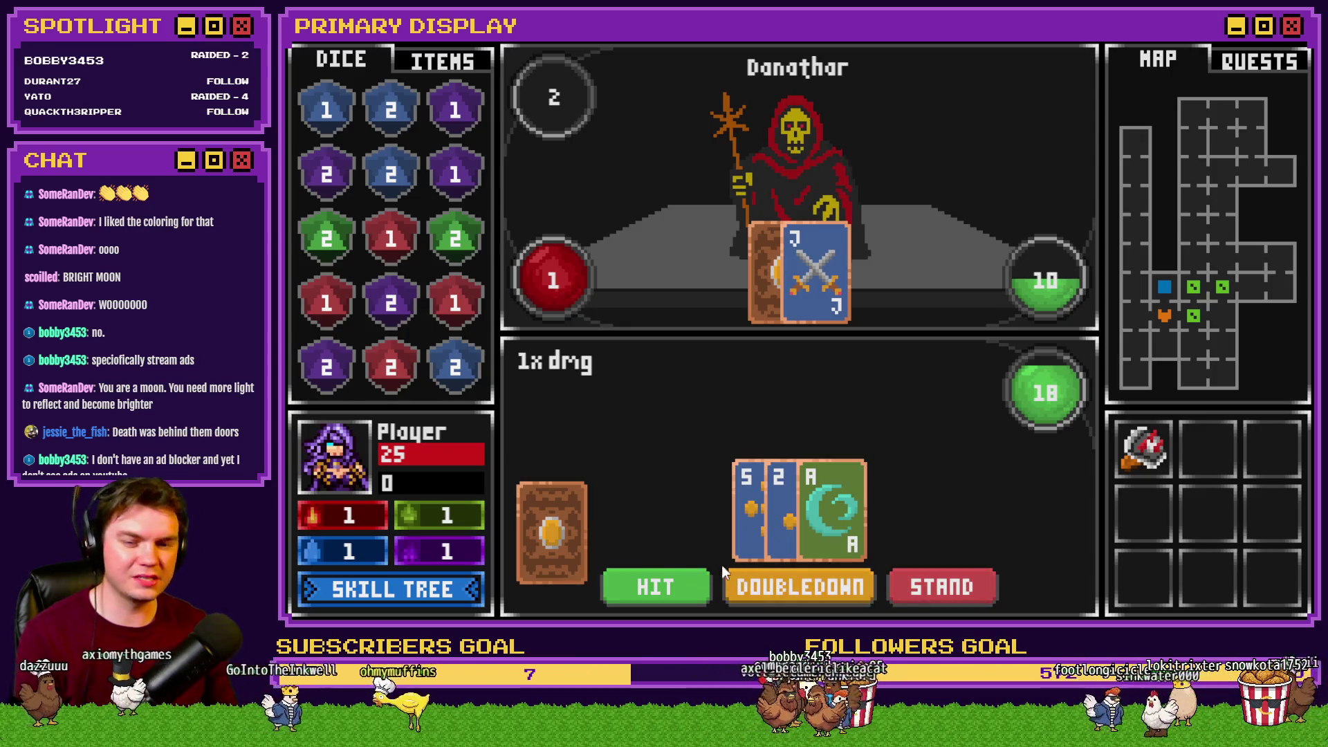
pyautogui.click(653, 587)
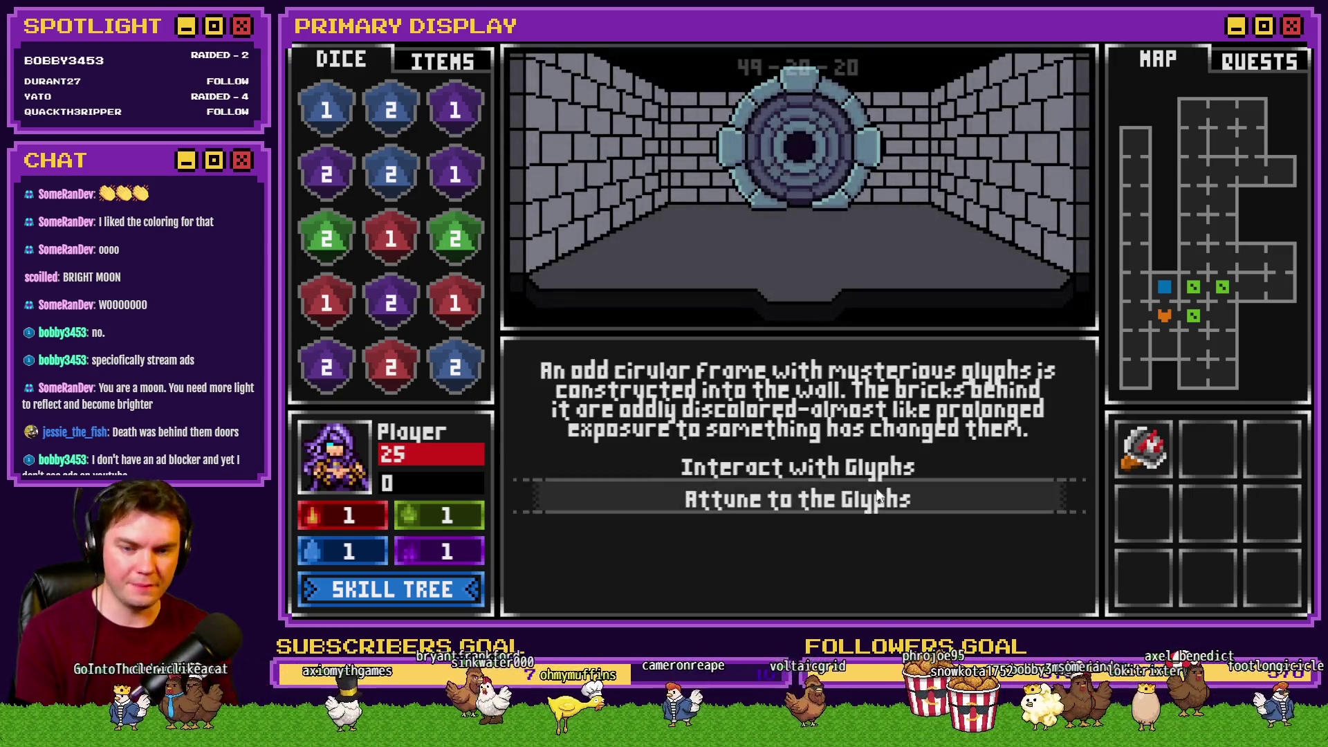
pyautogui.click(877, 462)
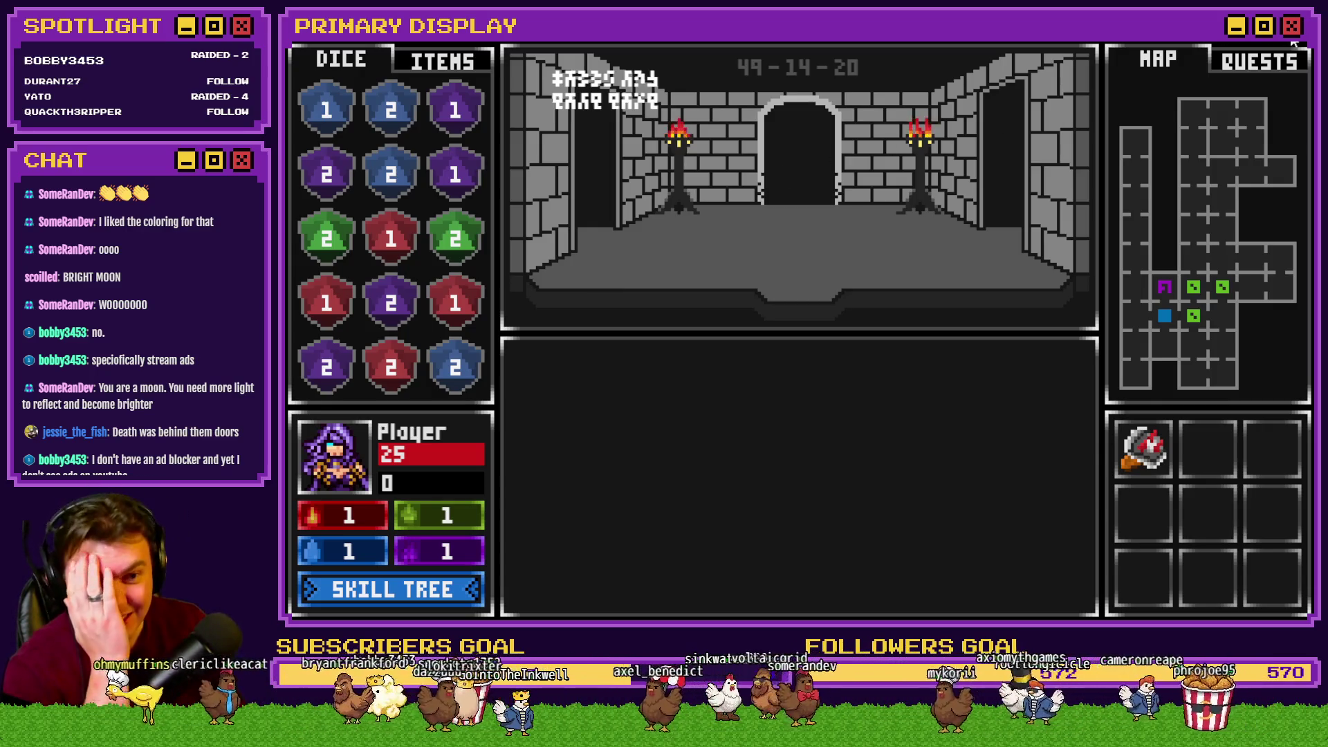
pyautogui.hotkey('alt', 'F4')
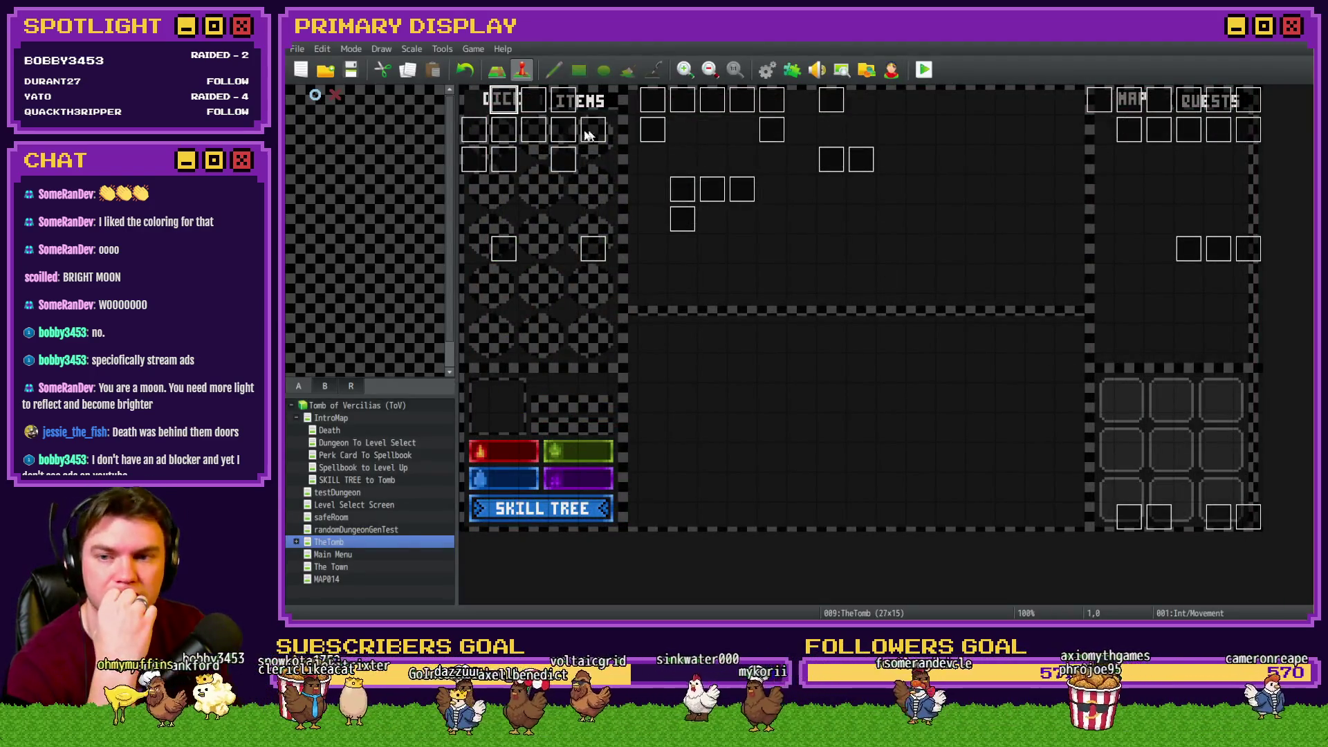
pyautogui.doubleClick(495, 107)
pyautogui.scroll(-10, 837, 379)
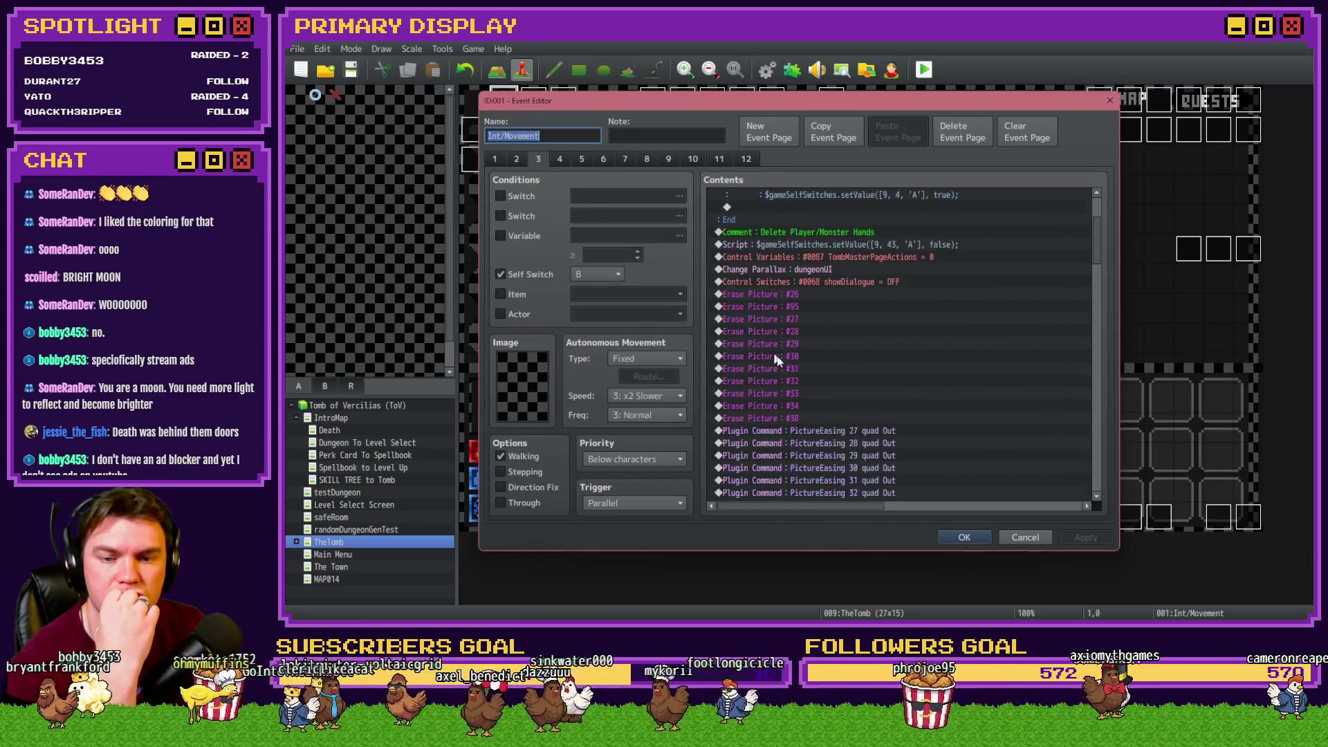
pyautogui.scroll(-6, 837, 378)
pyautogui.scroll(-2, 837, 378)
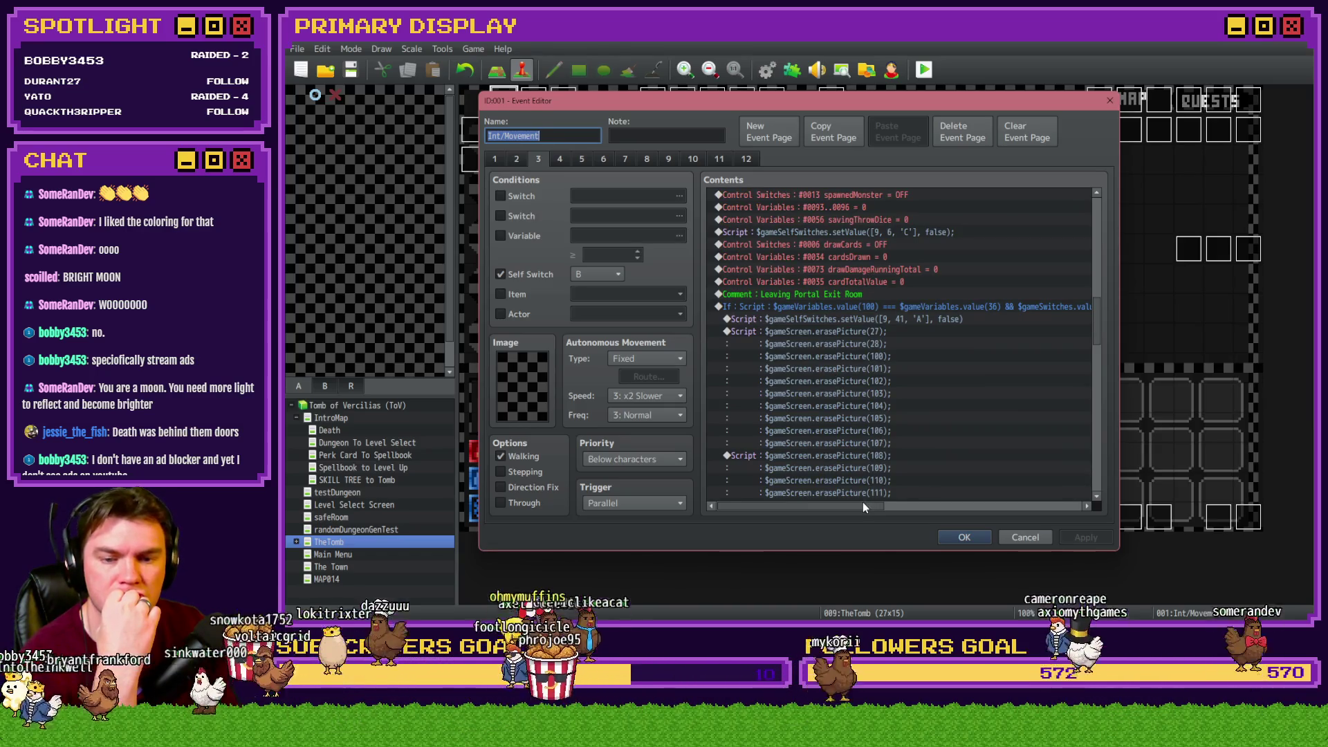
pyautogui.scroll(-4, 891, 450)
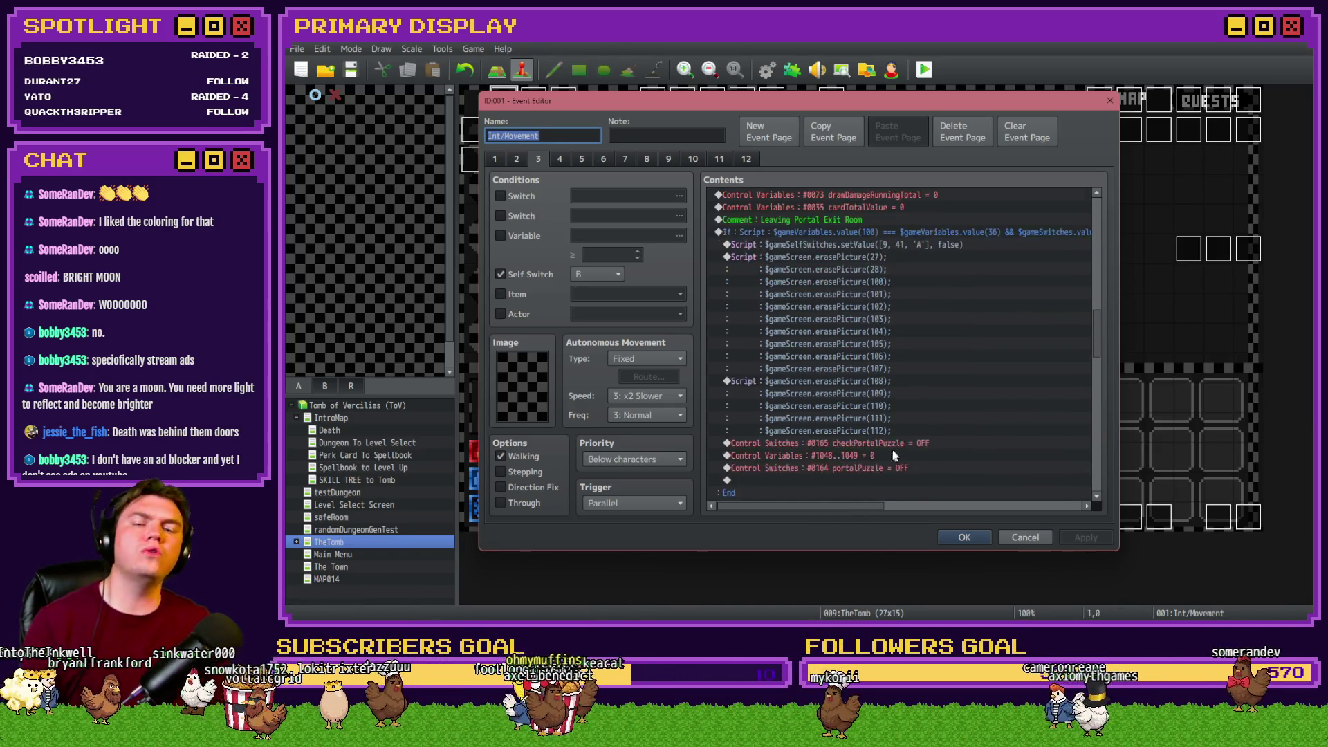
pyautogui.scroll(4, 893, 449)
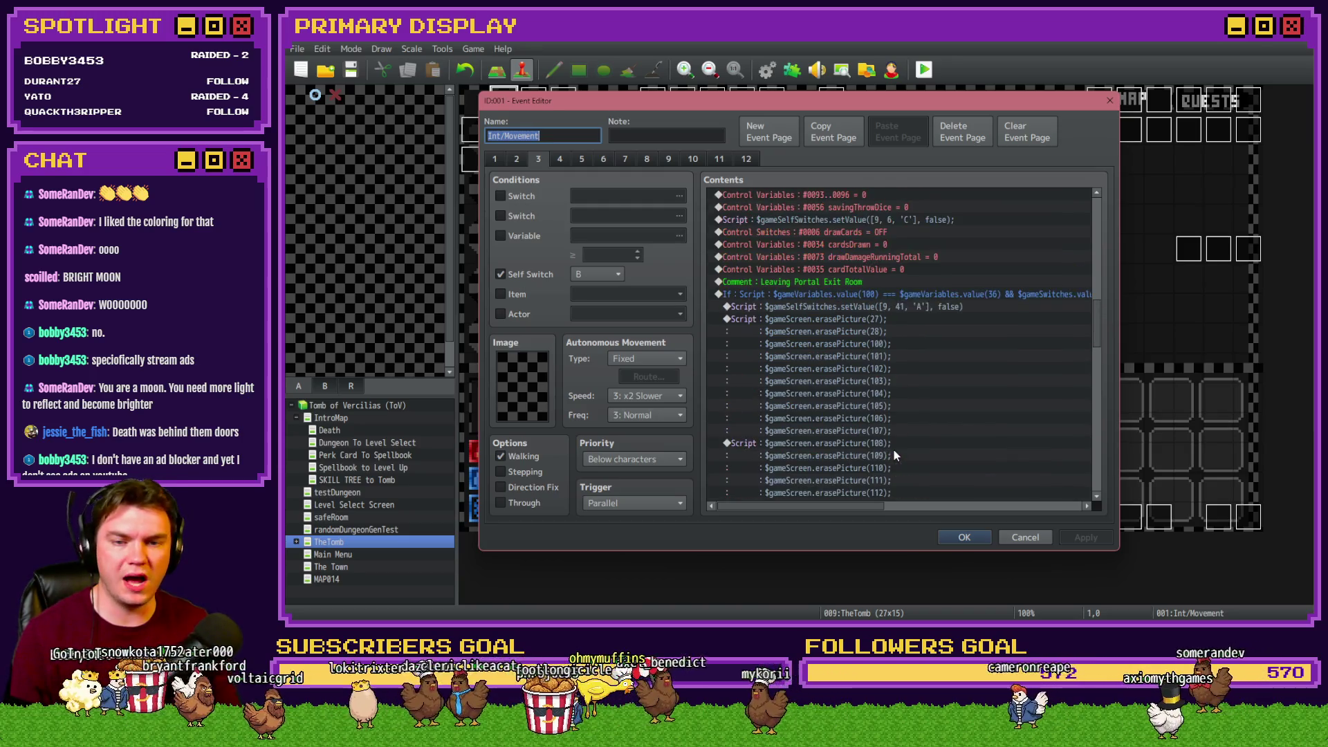
pyautogui.doubleClick(899, 307)
pyautogui.hotkey('ctrl', 'a')
pyautogui.press('Delete')
pyautogui.click(949, 438)
pyautogui.press('Delete')
pyautogui.scroll(-2, 894, 328)
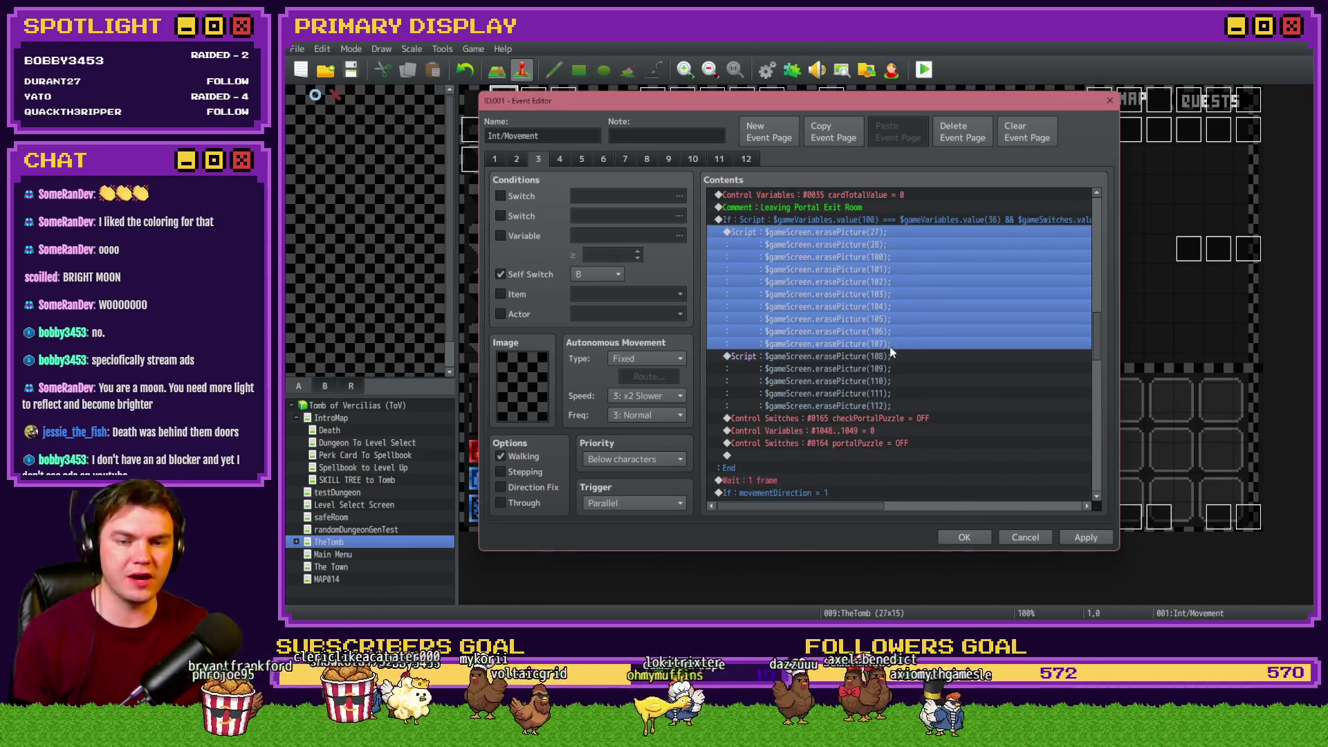
pyautogui.doubleClick(928, 374)
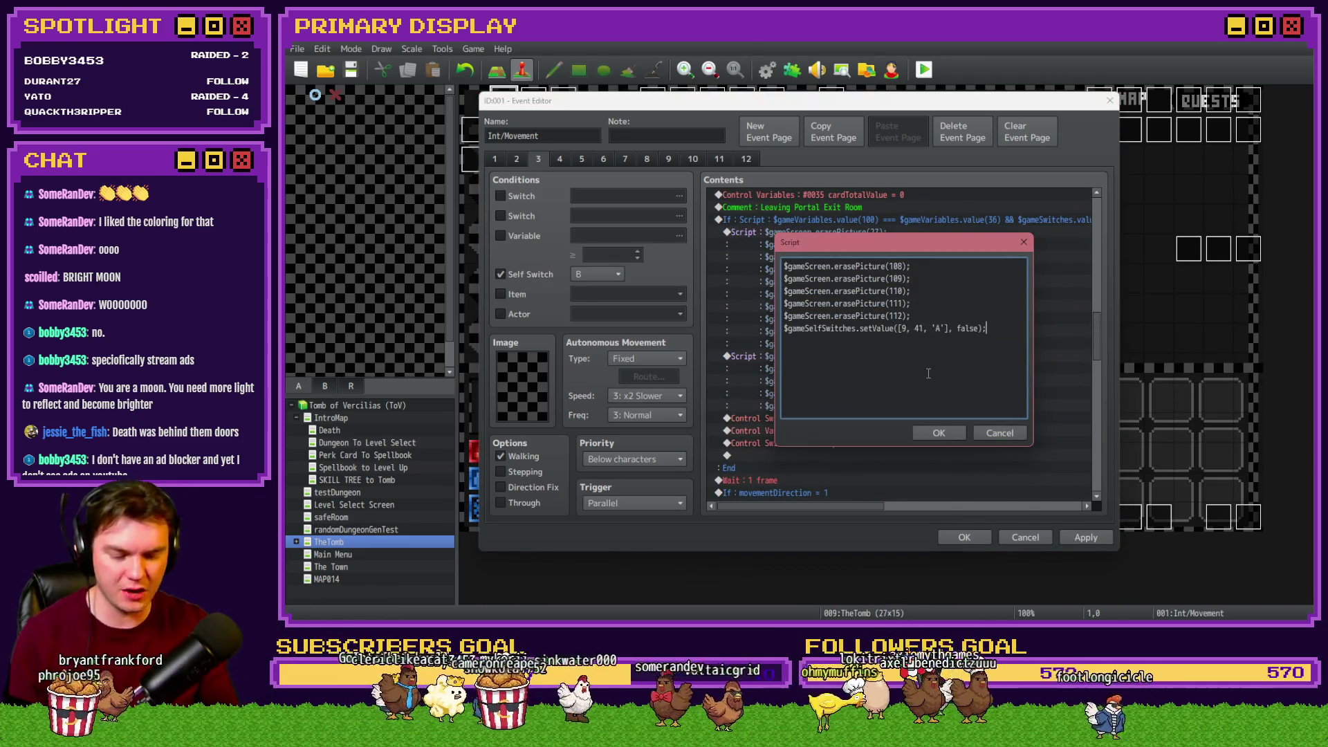
pyautogui.press('Escape')
pyautogui.scroll(-2, 906, 368)
pyautogui.click(899, 370)
pyautogui.scroll(3, 885, 367)
pyautogui.click(893, 256)
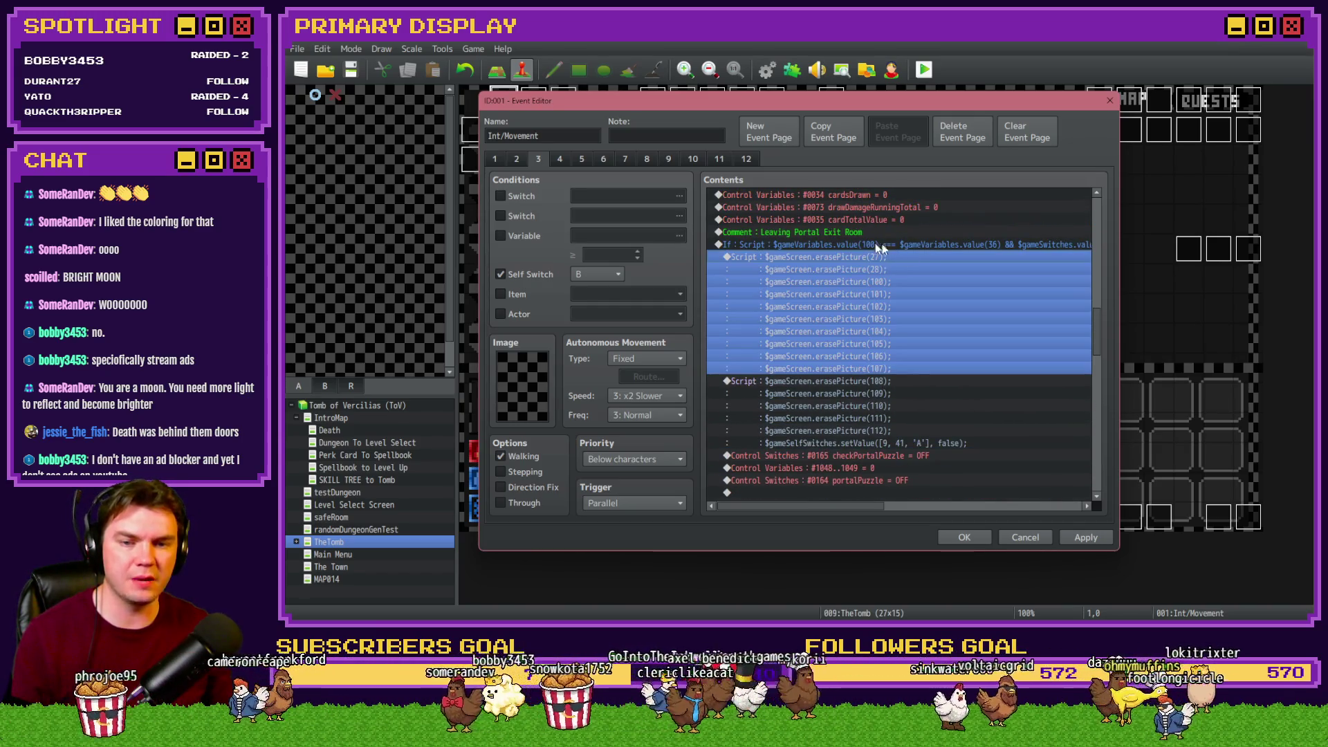
pyautogui.scroll(2, 858, 298)
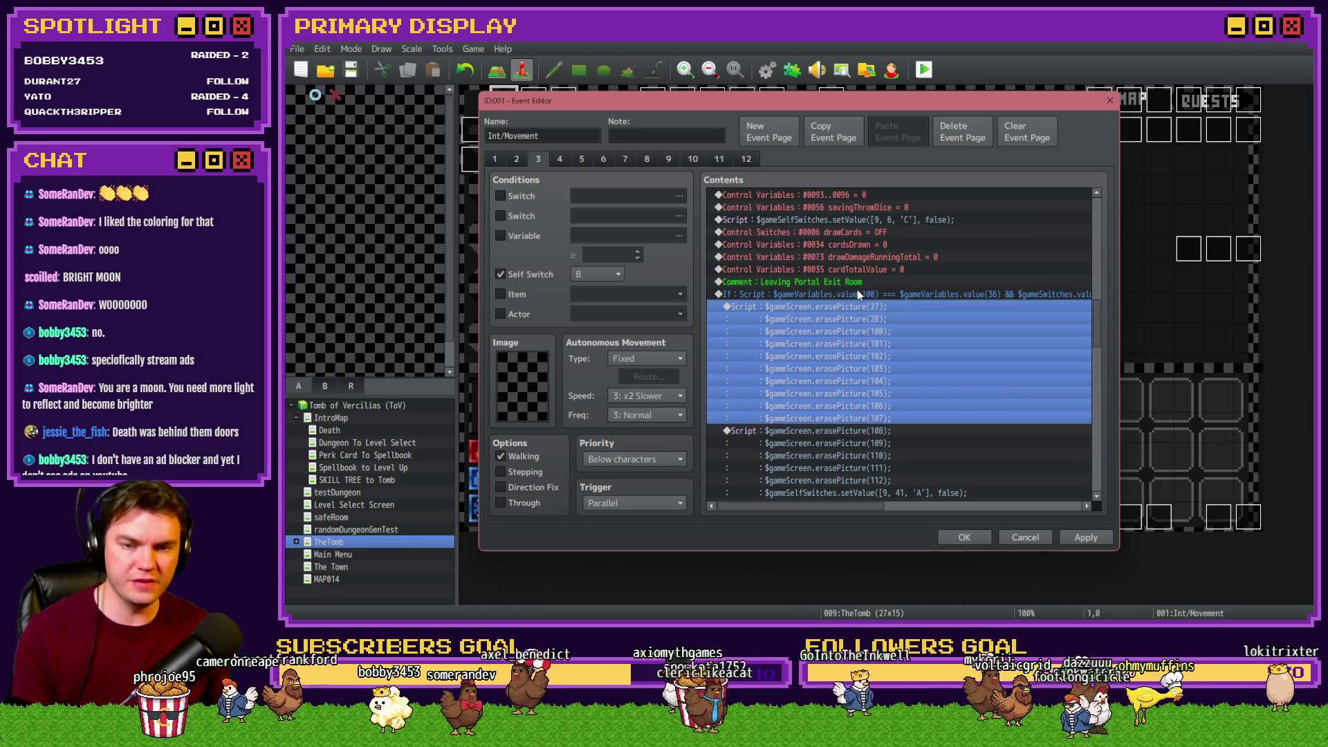
pyautogui.click(857, 284)
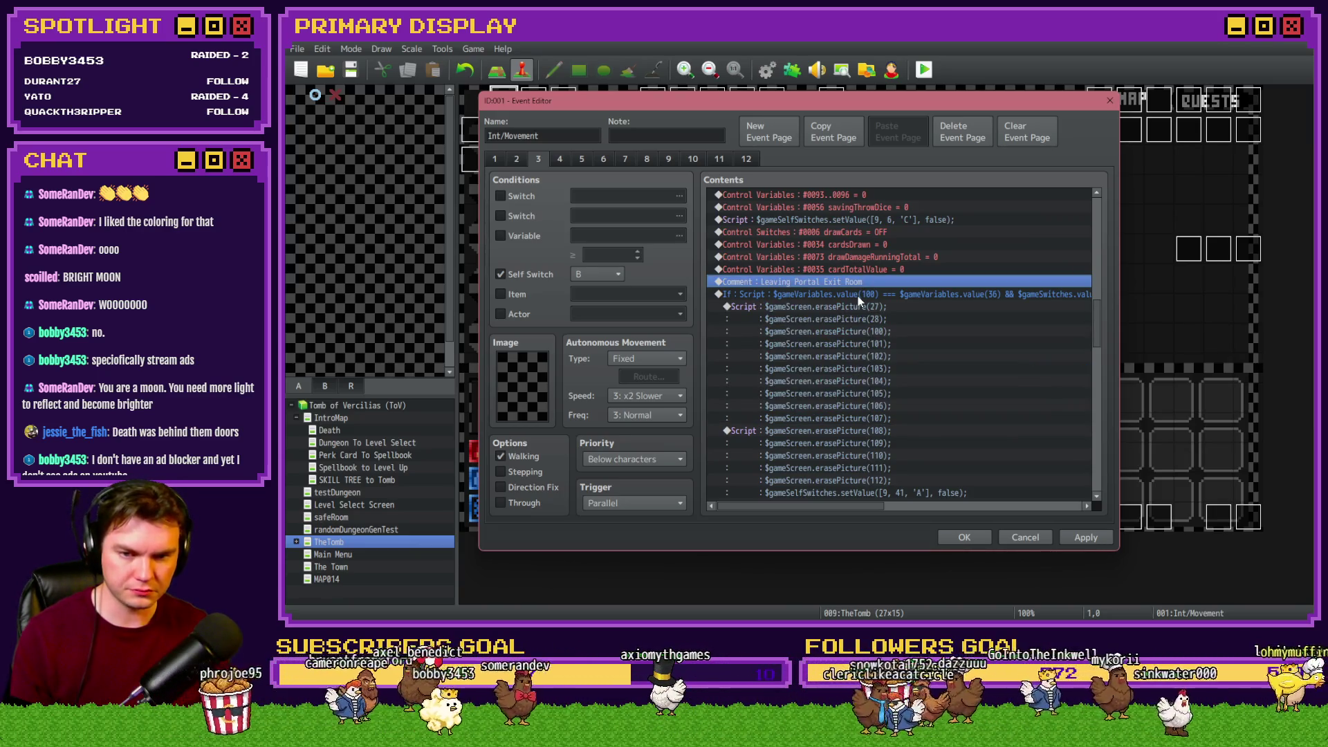
pyautogui.click(859, 295)
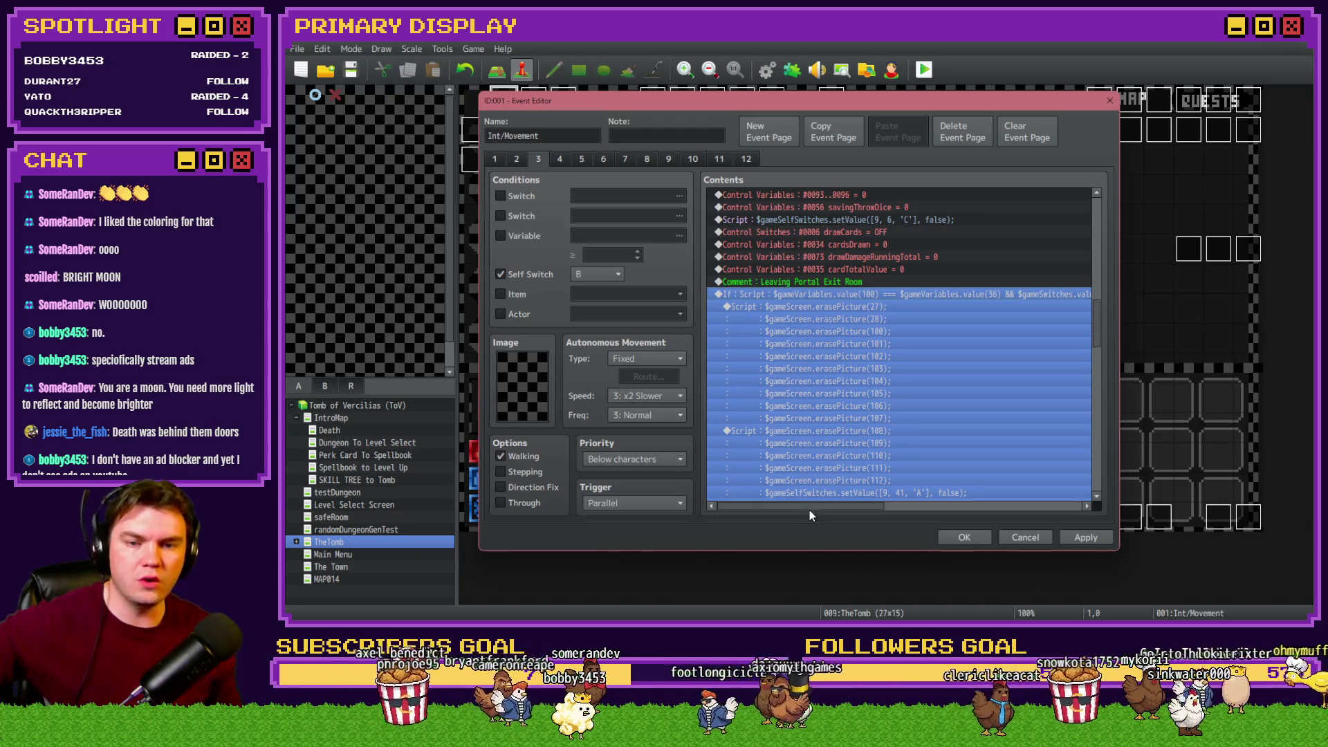
pyautogui.moveTo(814, 505); pyautogui.dragTo(841, 517)
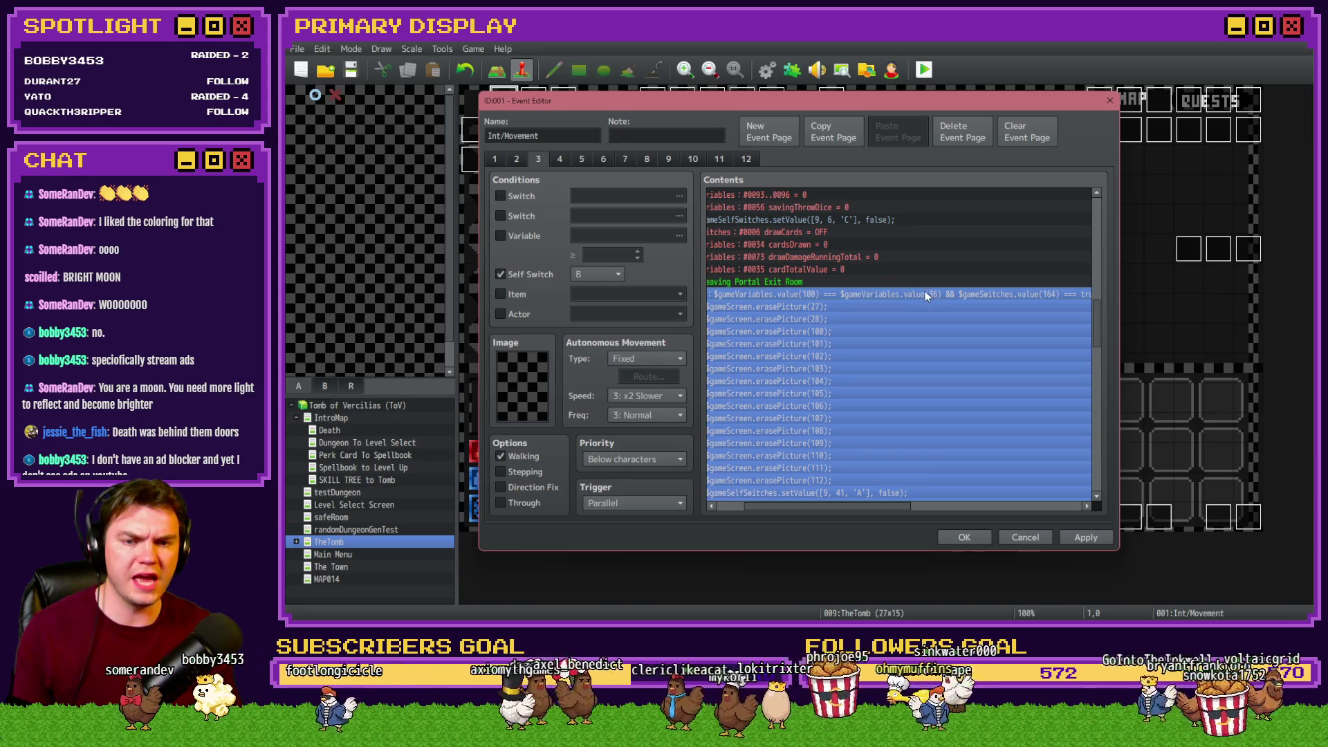
pyautogui.moveTo(901, 507); pyautogui.dragTo(944, 513)
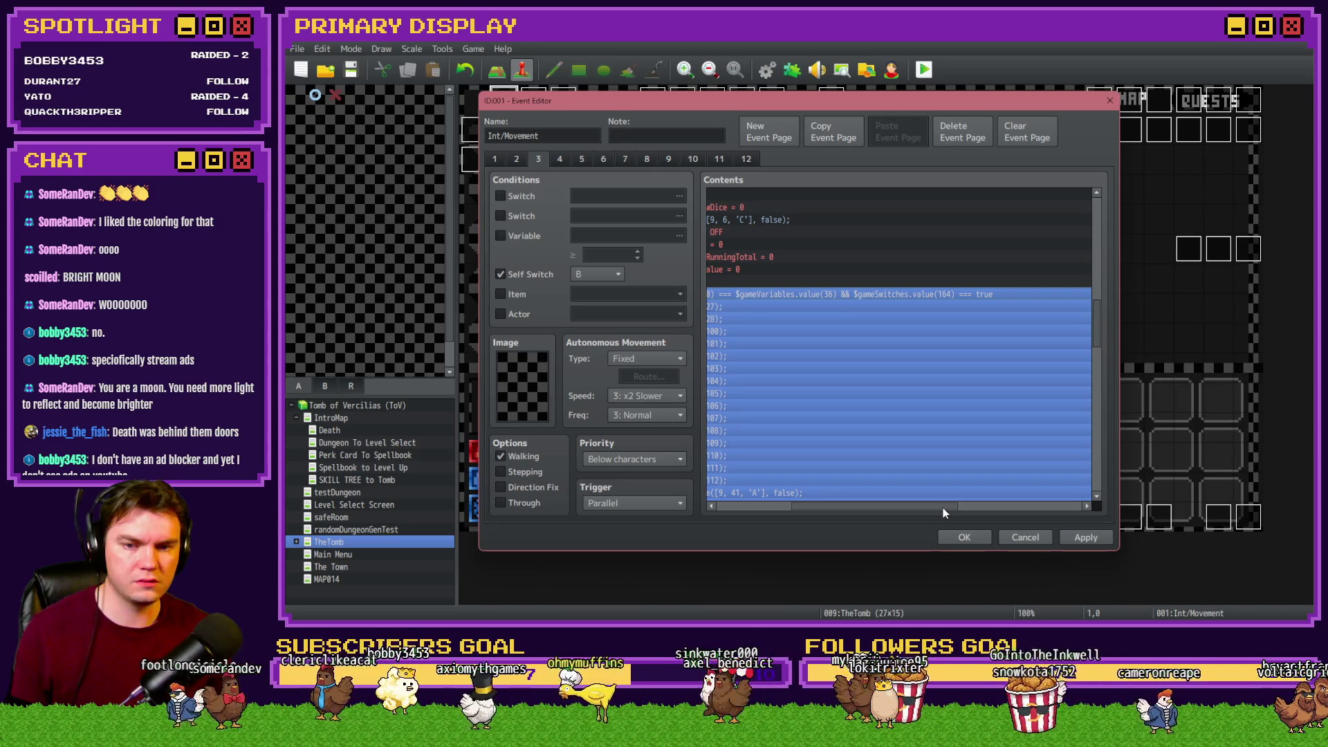
pyautogui.moveTo(943, 512); pyautogui.dragTo(866, 508)
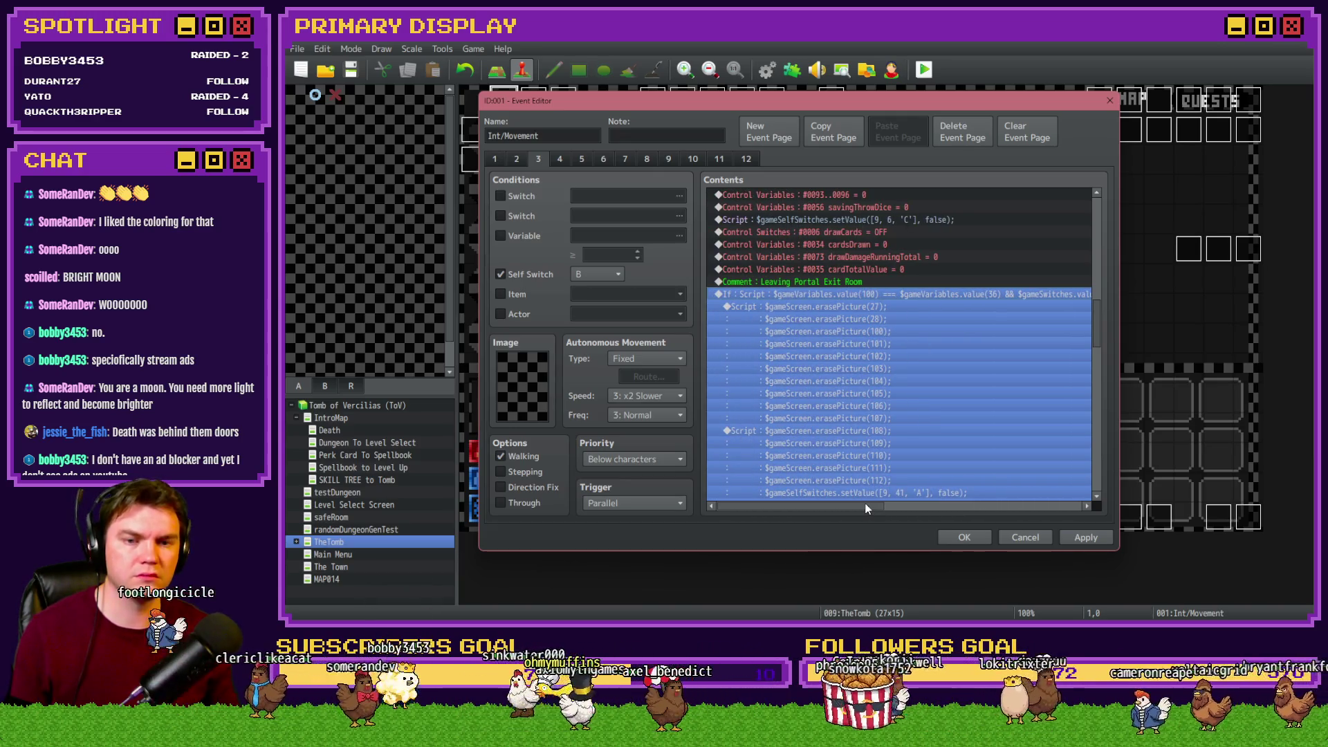
pyautogui.click(911, 280)
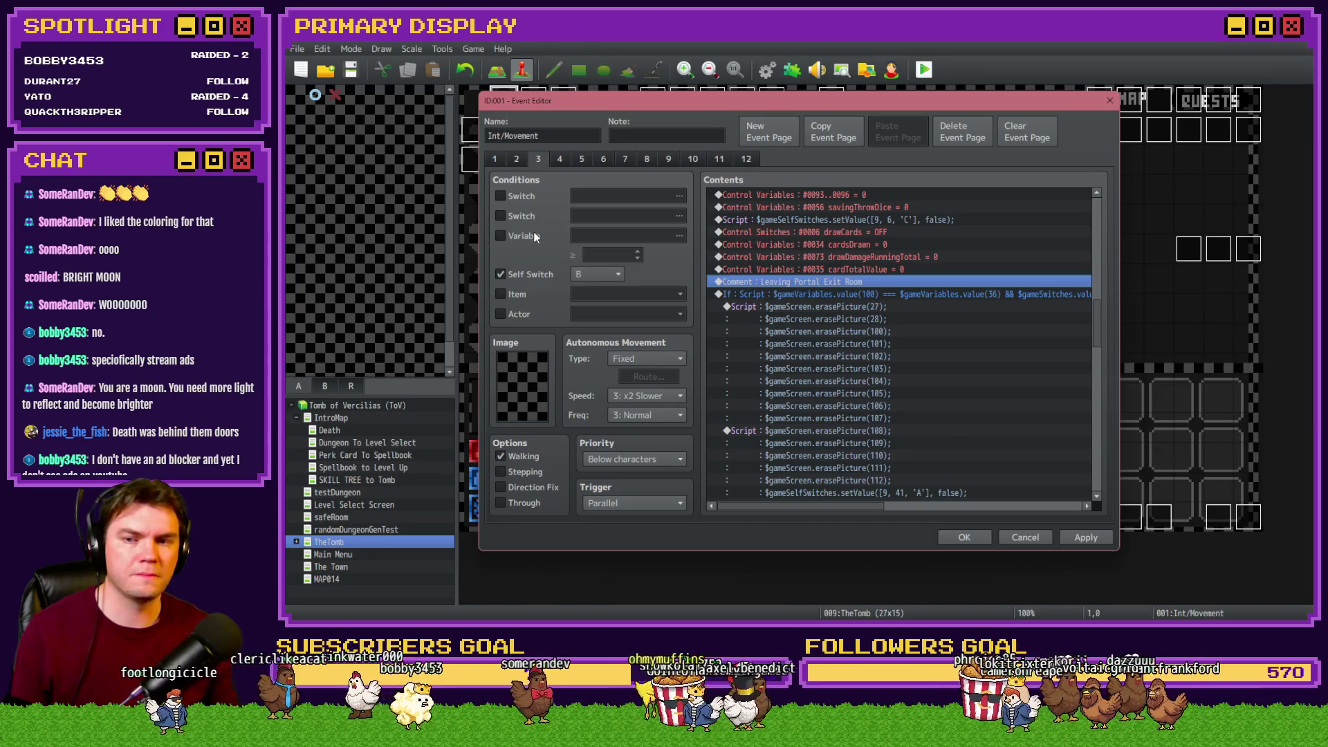
# Browse the game variables through groups 0021–0060, checking 0037 card1Value
pyautogui.click(535, 237)
pyautogui.click(619, 236)
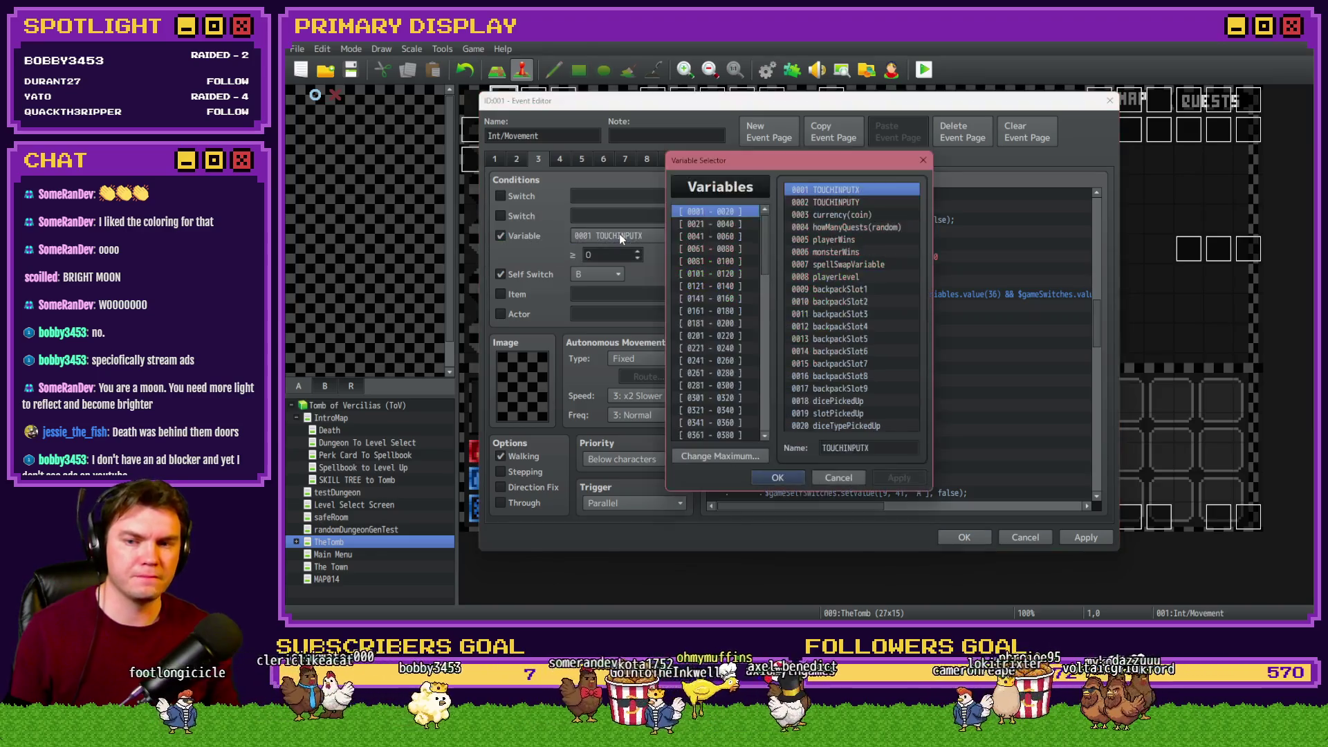
pyautogui.click(718, 223)
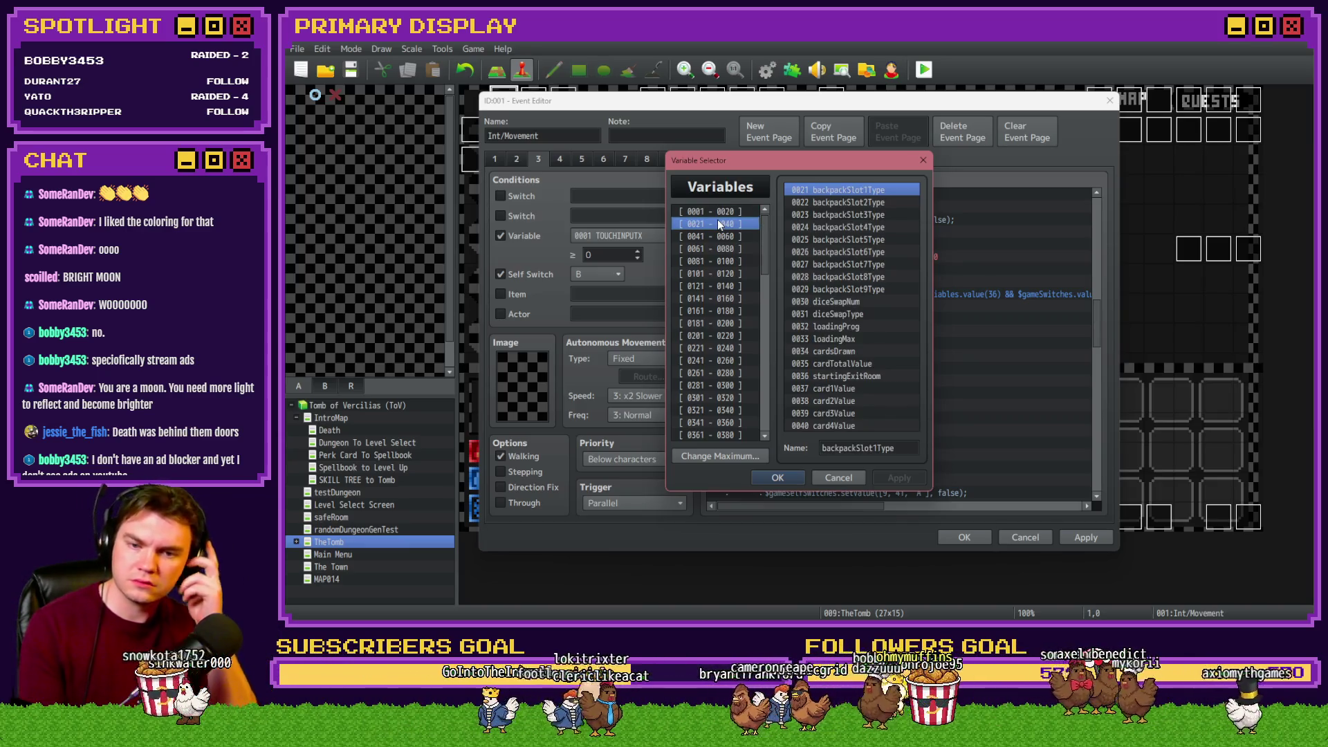
pyautogui.click(856, 384)
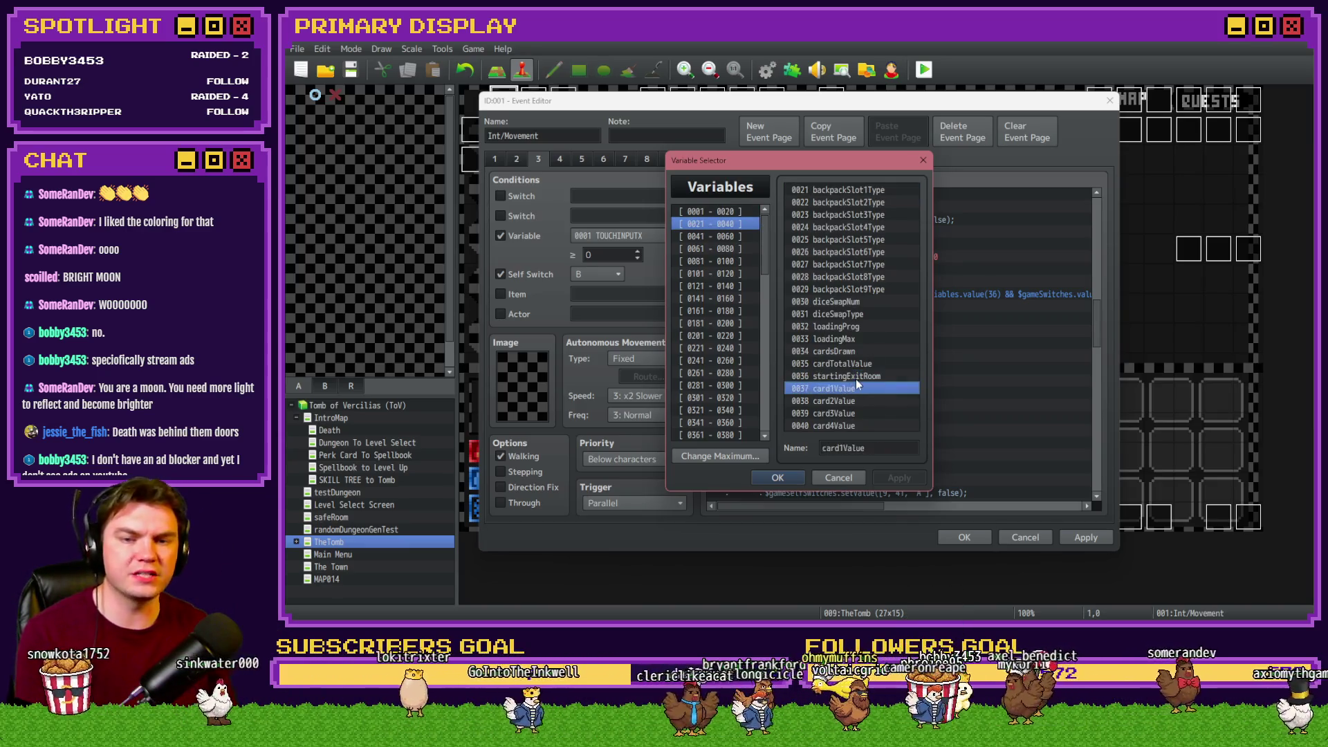
pyautogui.click(747, 236)
# Search variable names for 'mb' and step through the MB matches
pyautogui.hotkey('ctrl', 'f')
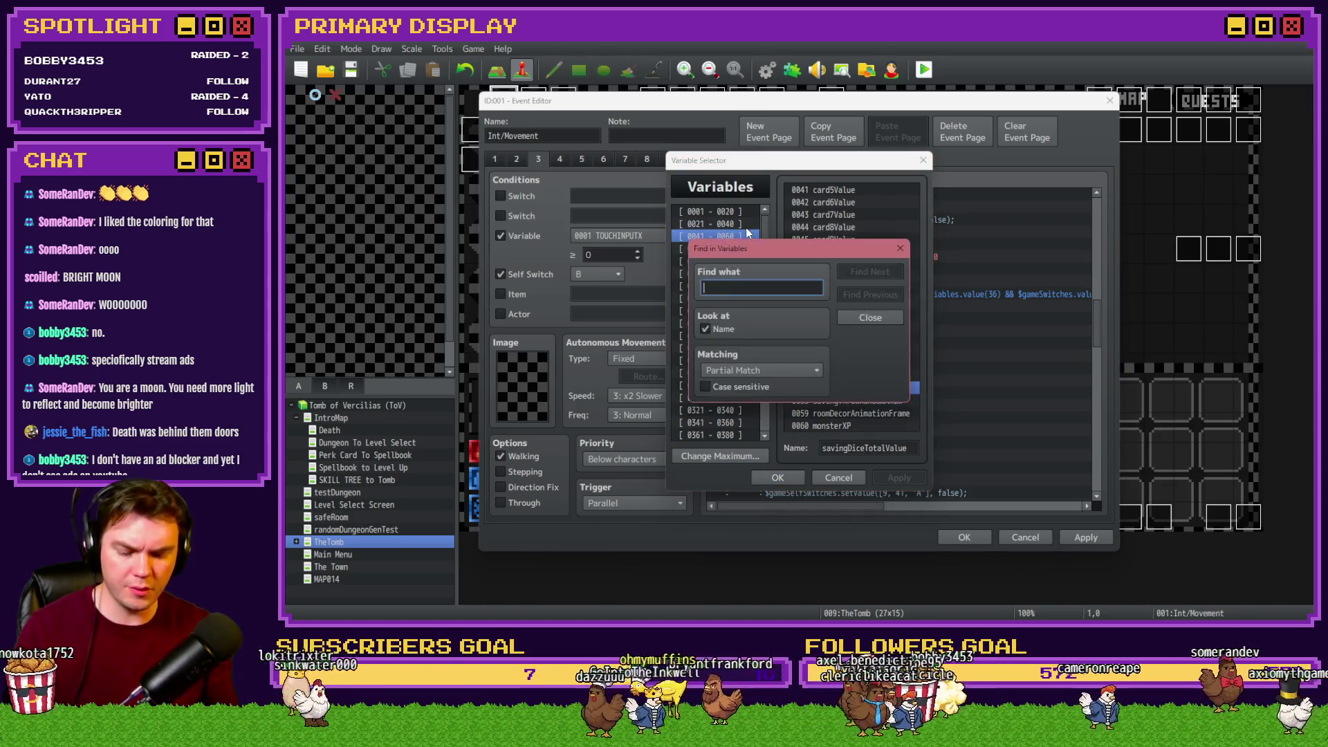
pyautogui.write('mb')
pyautogui.press('Return')
pyautogui.moveTo(770, 249); pyautogui.dragTo(466, 172)
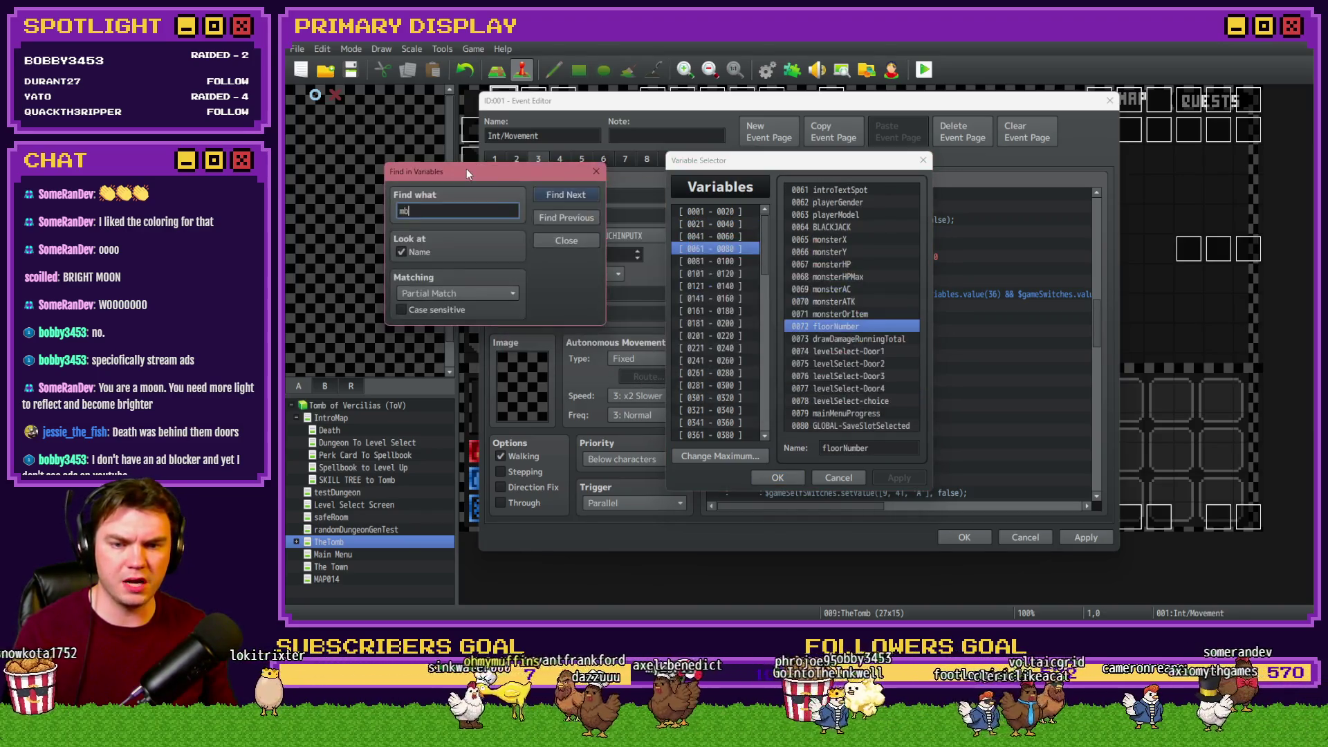
pyautogui.click(566, 196)
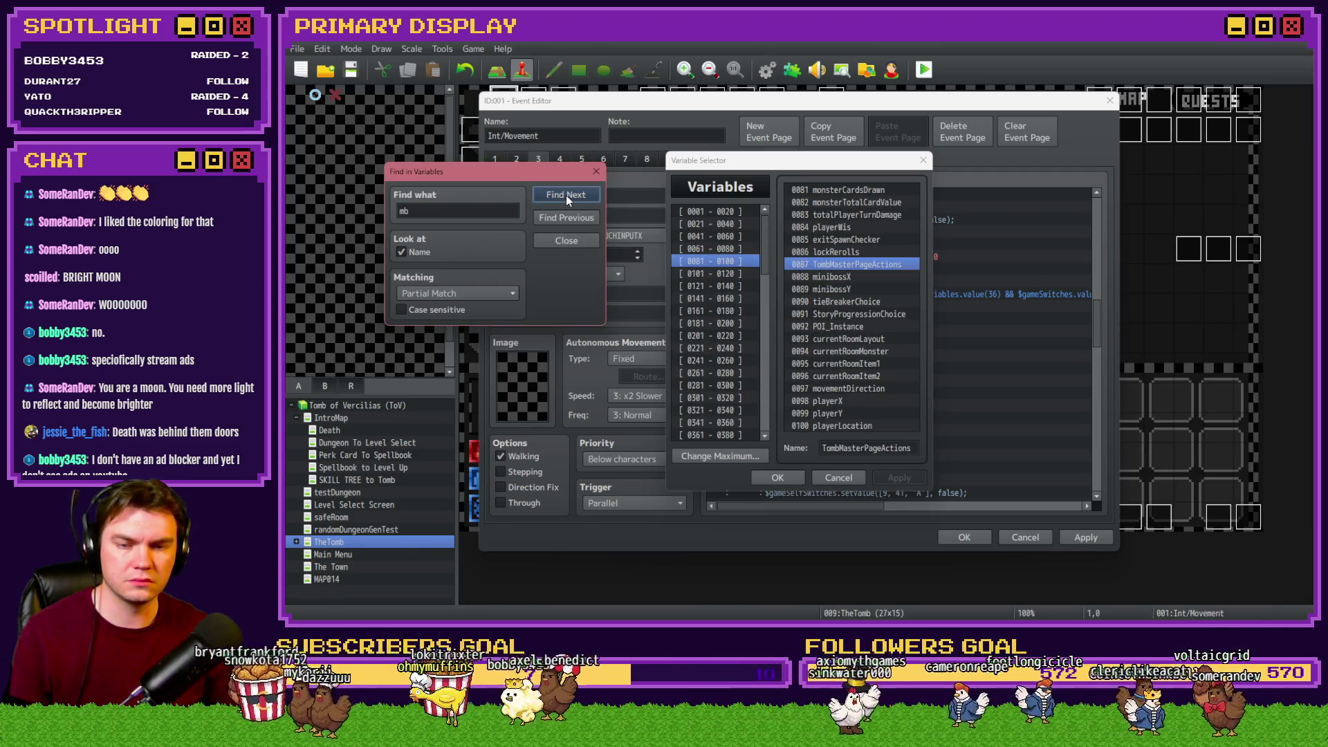
pyautogui.click(566, 195)
pyautogui.click(566, 195)
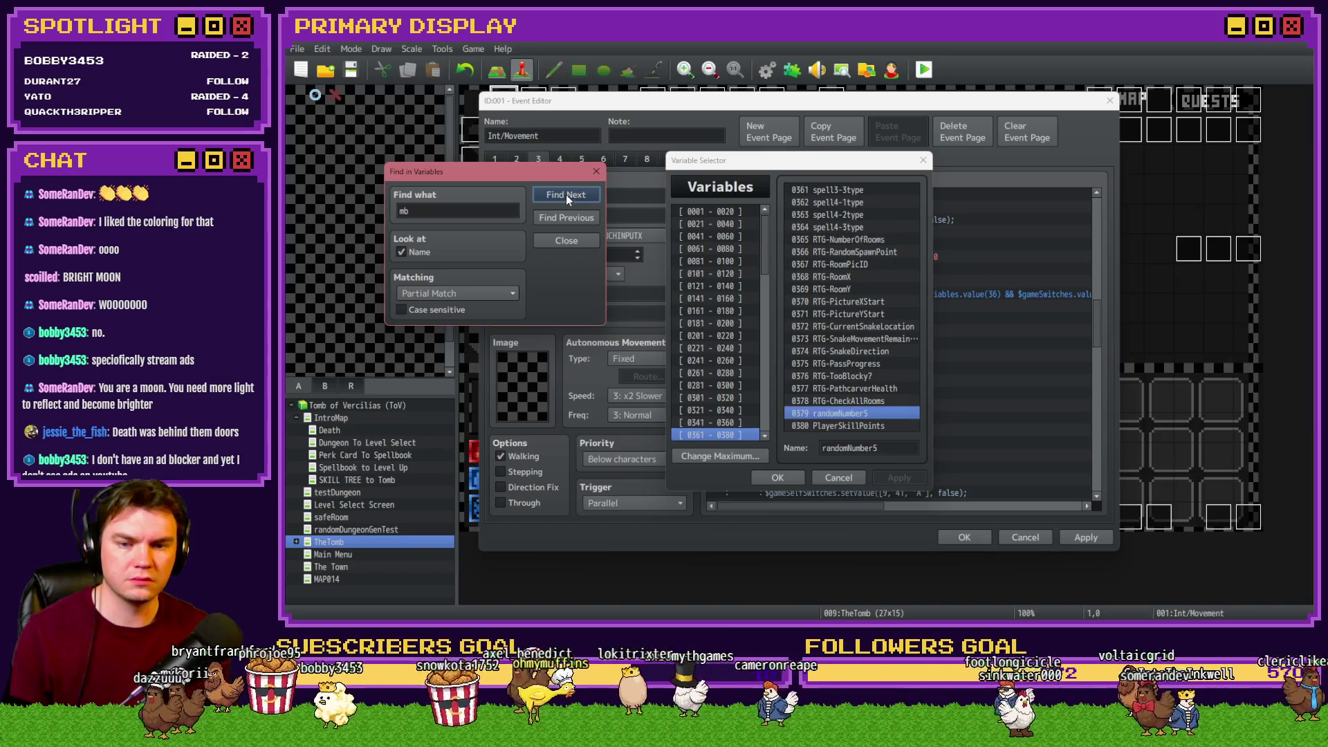
pyautogui.click(565, 194)
# Refine the variable search to find 0523 MB-spawnLocation and select it
pyautogui.doubleClick(464, 210)
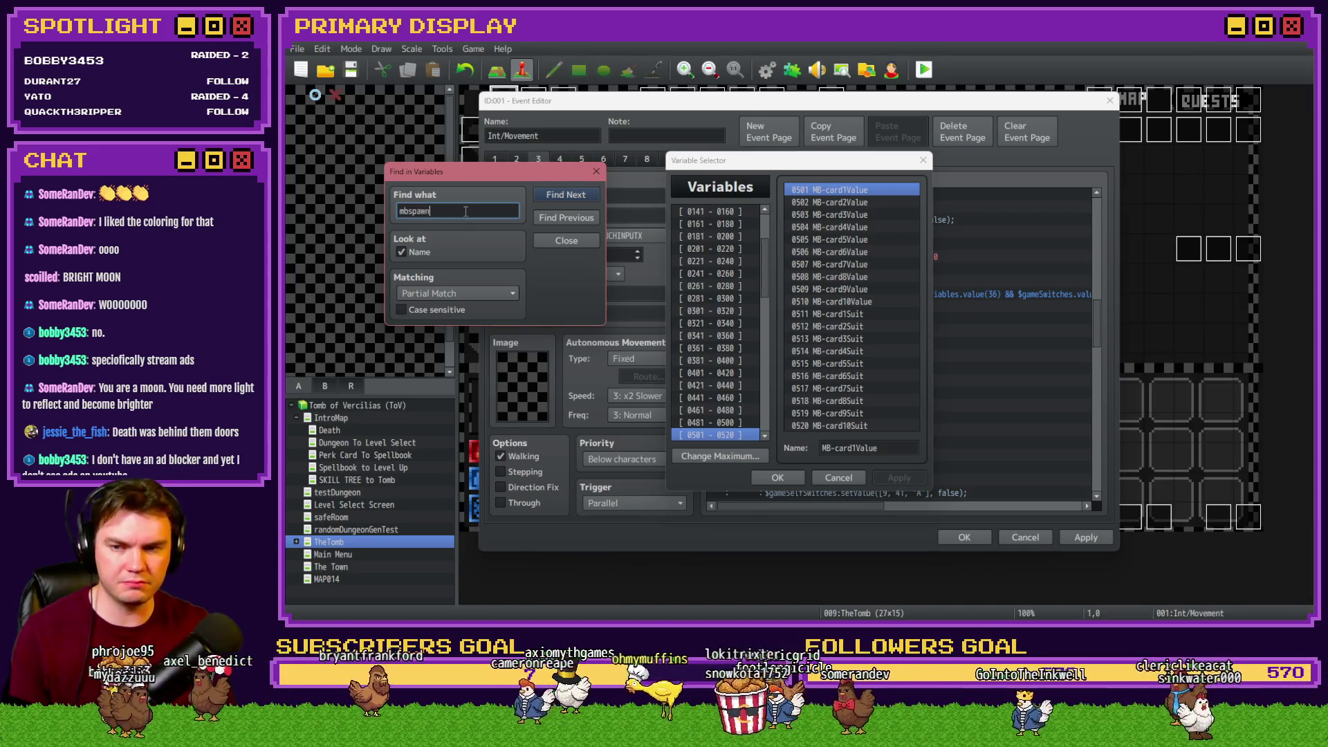
pyautogui.press('Return')
pyautogui.press('Return')
pyautogui.click(581, 221)
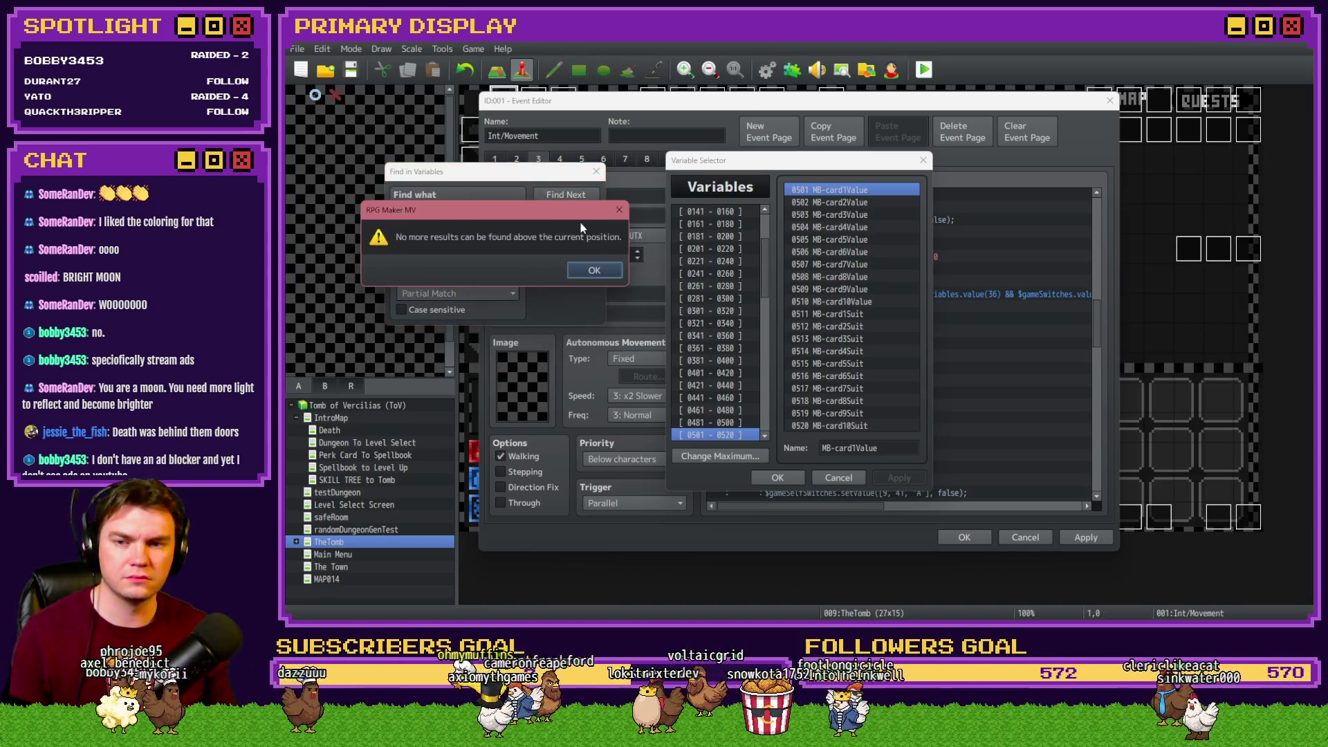
pyautogui.press('Return')
pyautogui.doubleClick(415, 209)
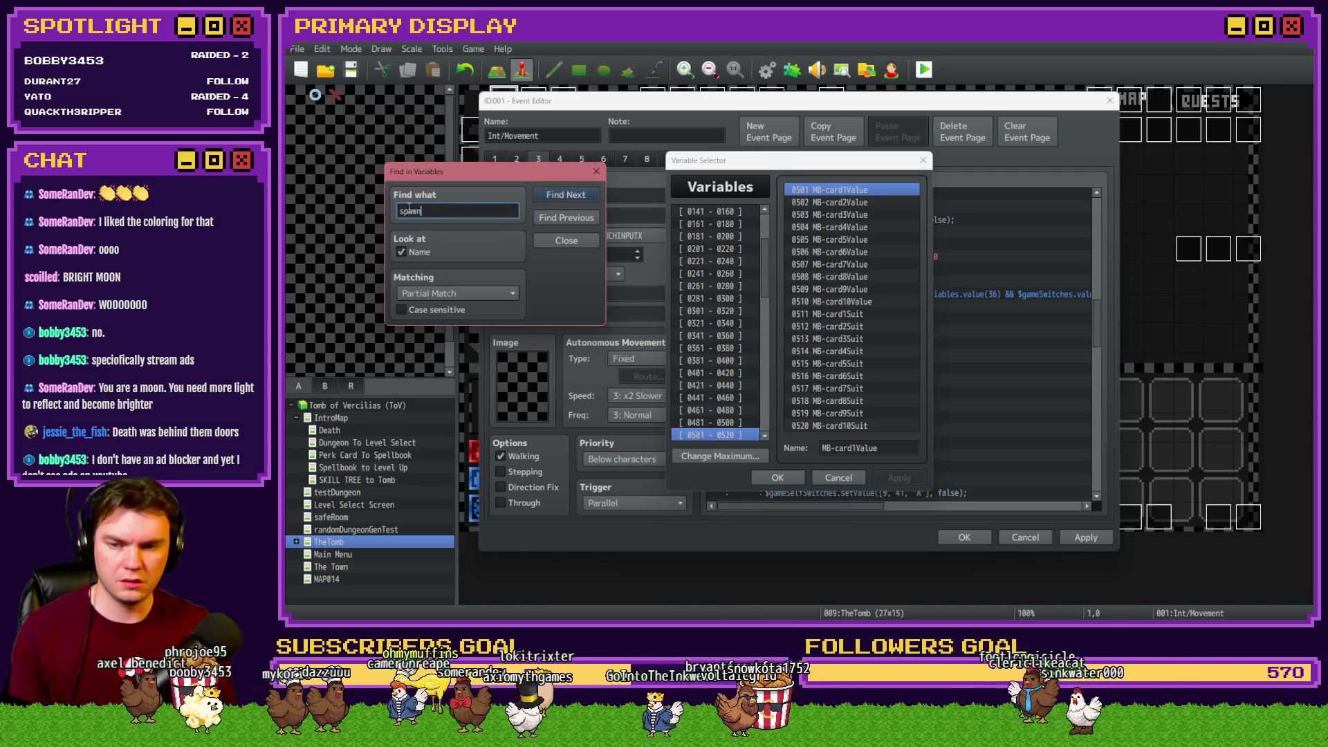
pyautogui.press('Return')
pyautogui.click(596, 172)
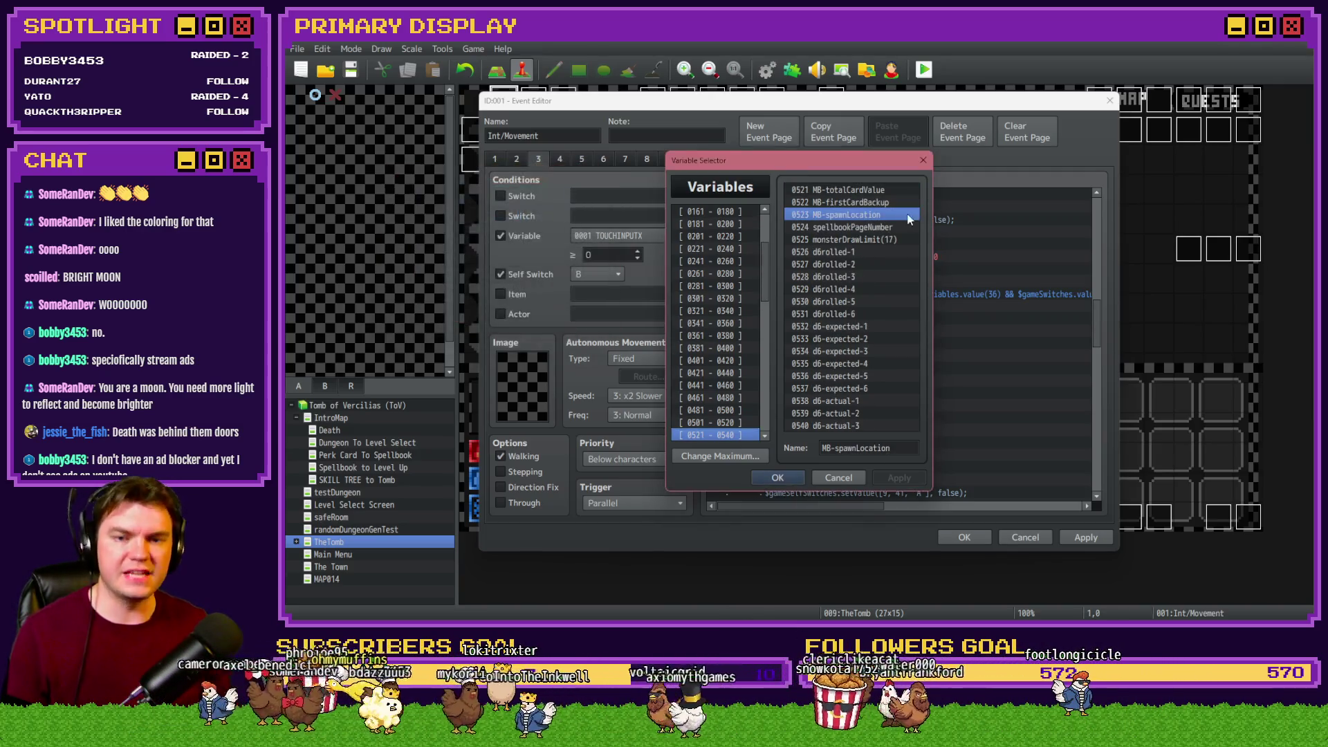
pyautogui.doubleClick(868, 216)
# Change the If condition from value(36) to value(523) and save the event
pyautogui.click(521, 234)
pyautogui.doubleClick(818, 295)
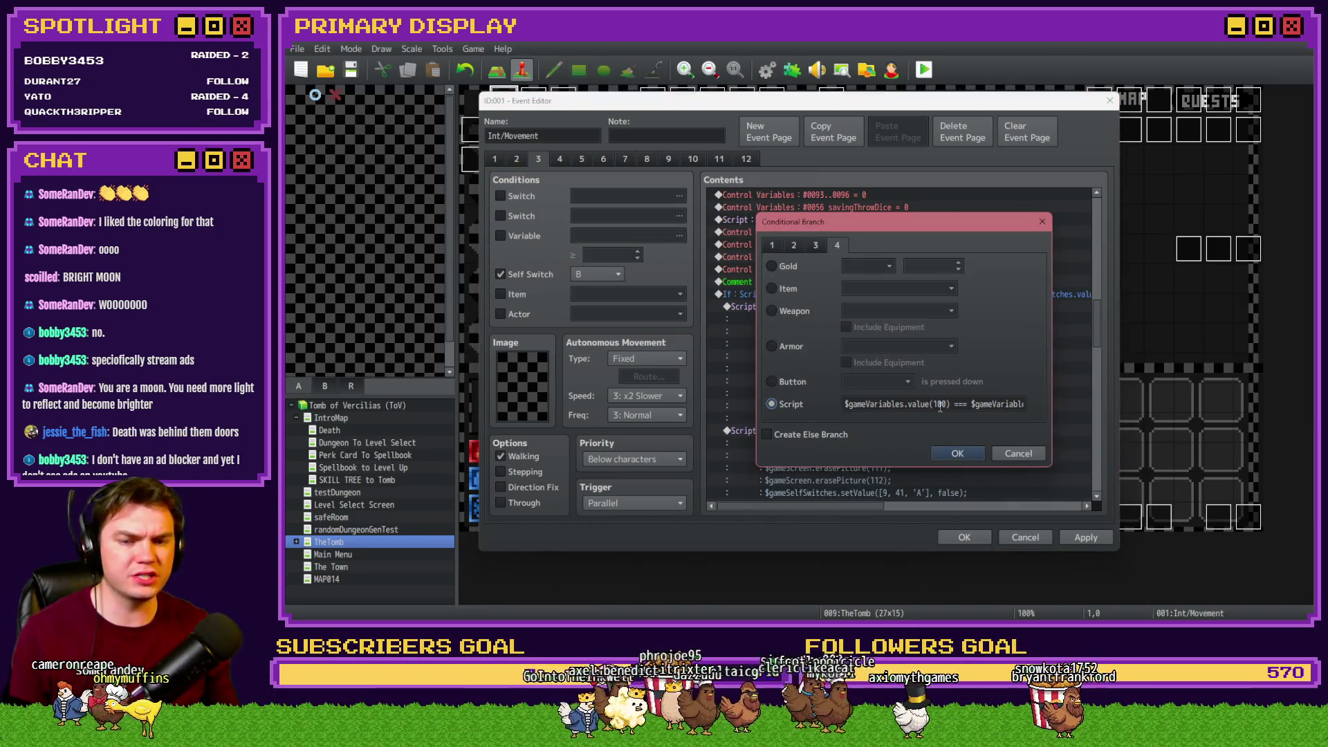
pyautogui.press('Right')
pyautogui.press('Right')
pyautogui.press('Right')
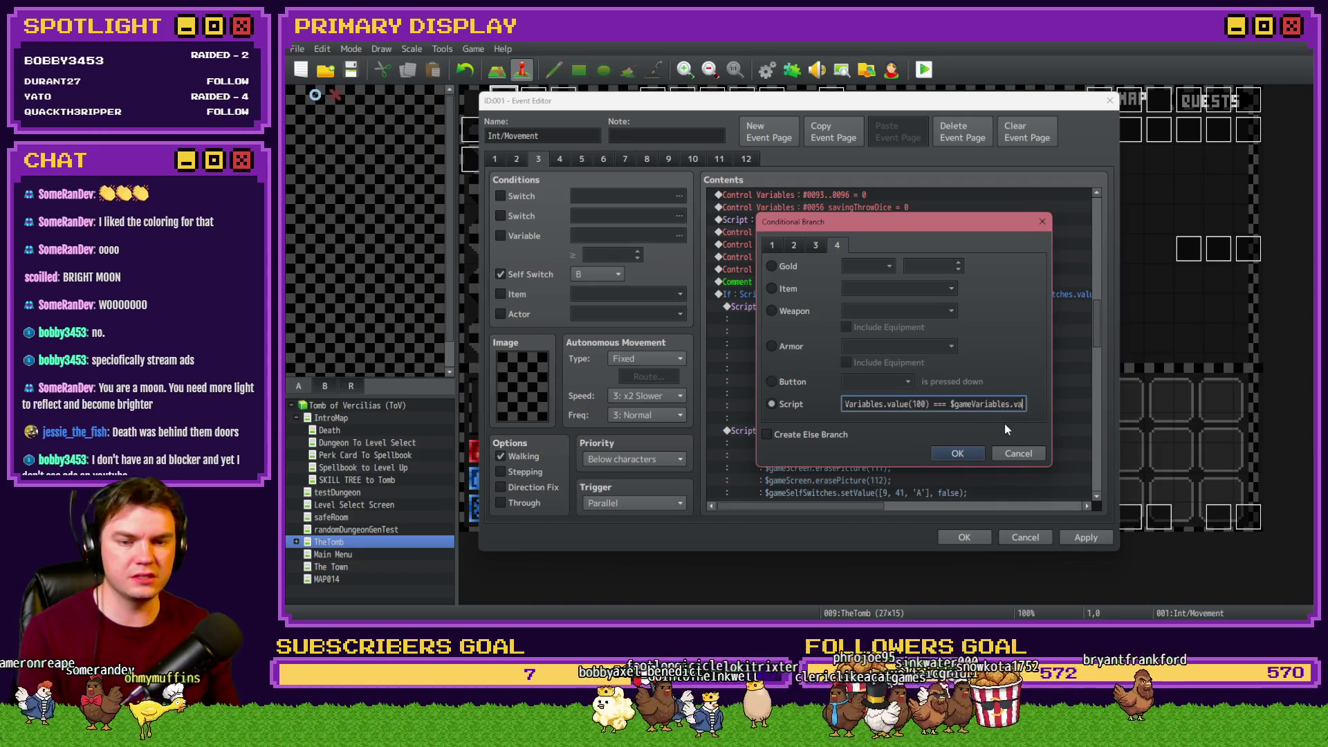
pyautogui.doubleClick(971, 404)
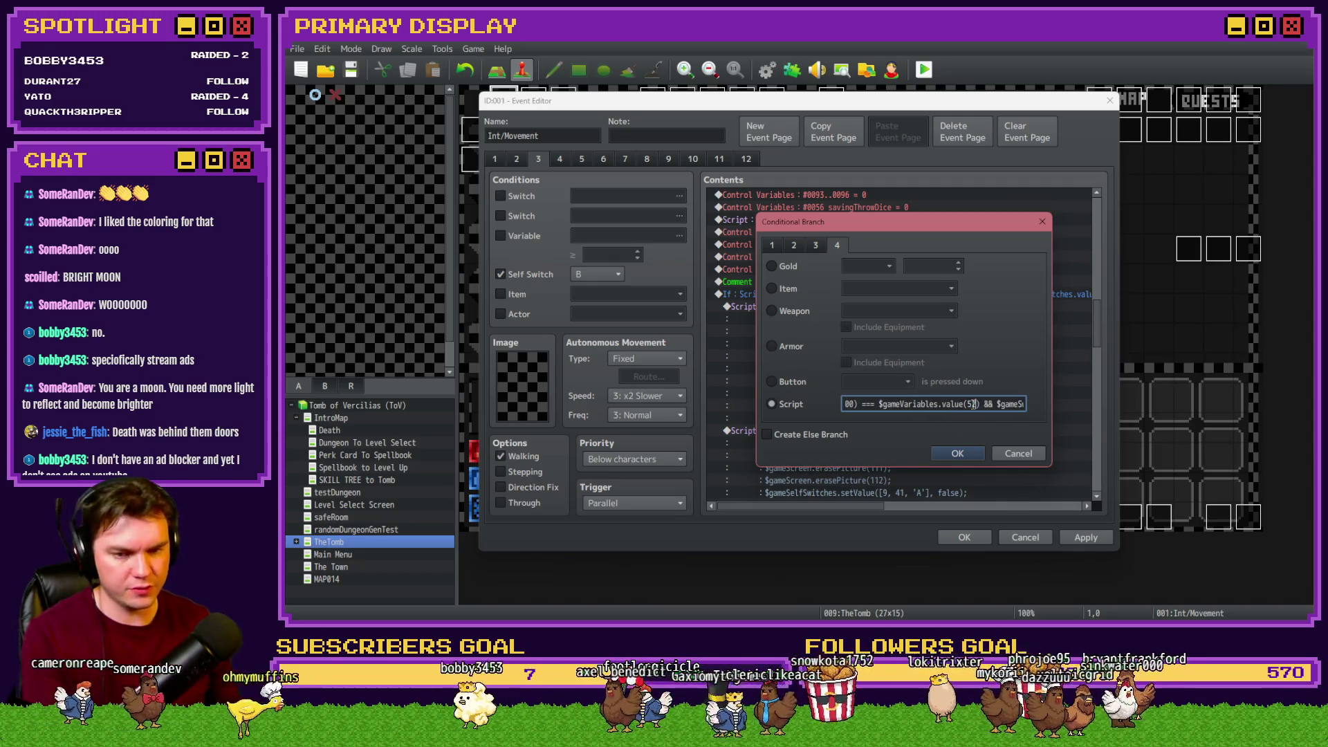
pyautogui.click(958, 453)
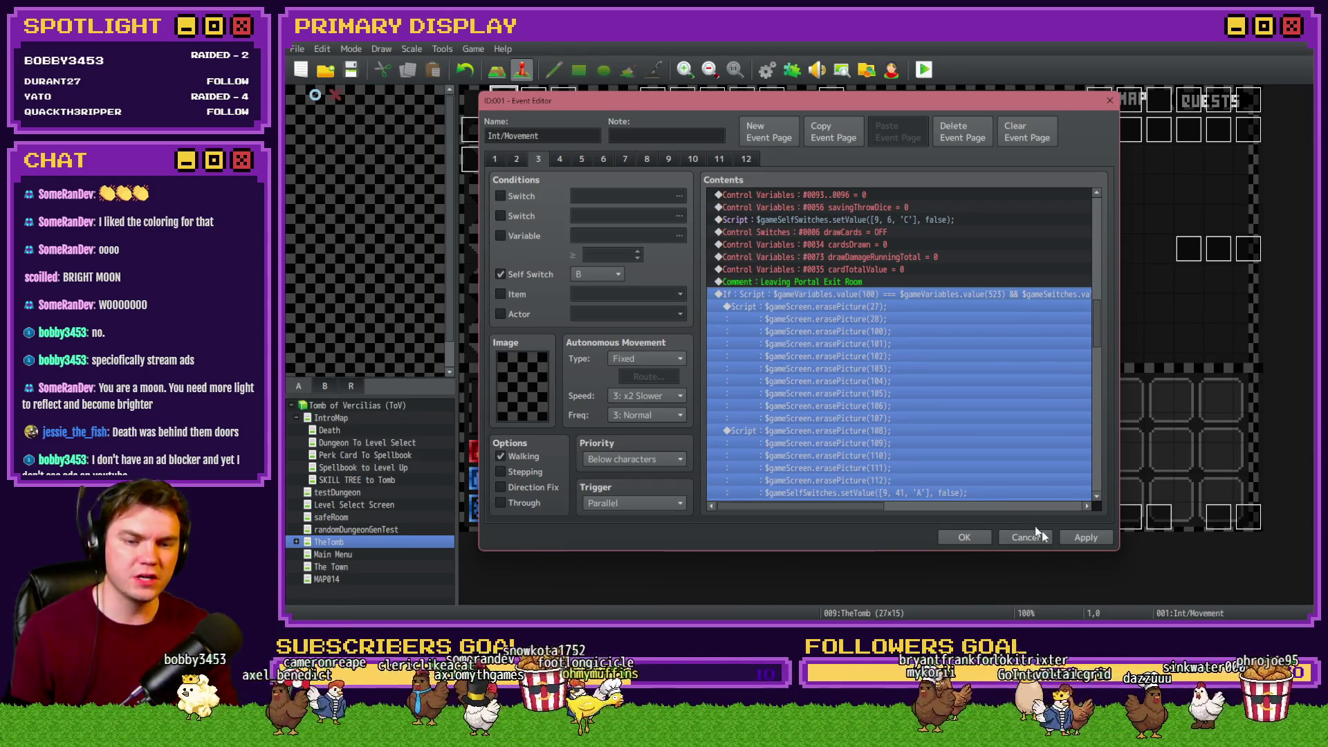
pyautogui.click(968, 533)
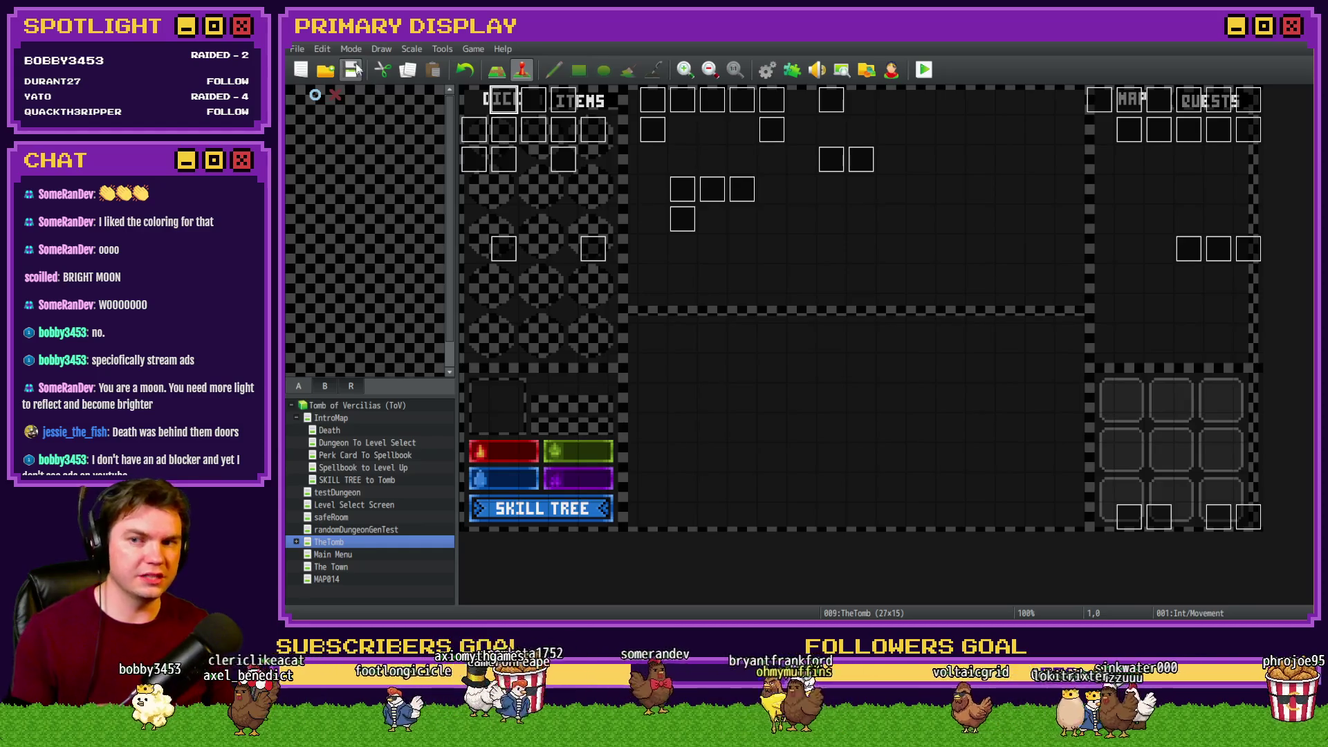
# Start a playtest, walk forward to the locked door and choose Pick The Lock
pyautogui.click(924, 69)
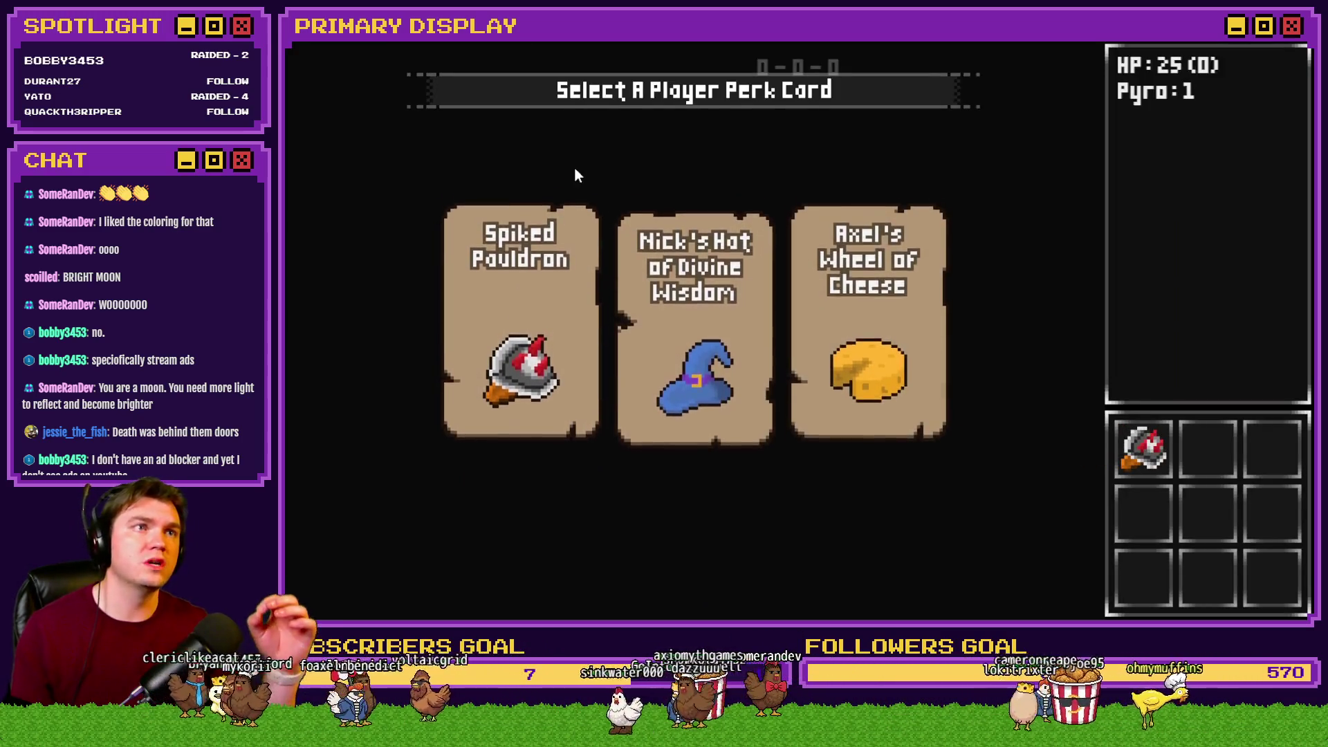
pyautogui.press('w')
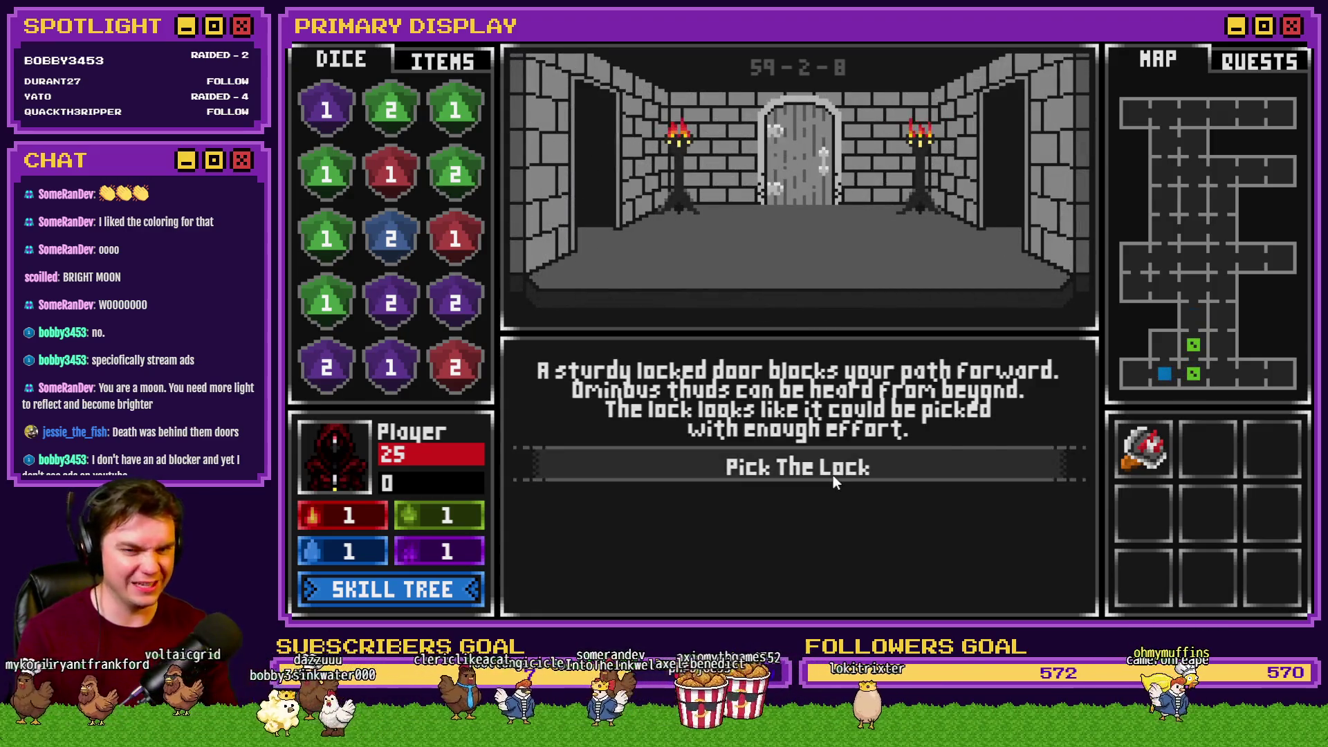
pyautogui.click(832, 473)
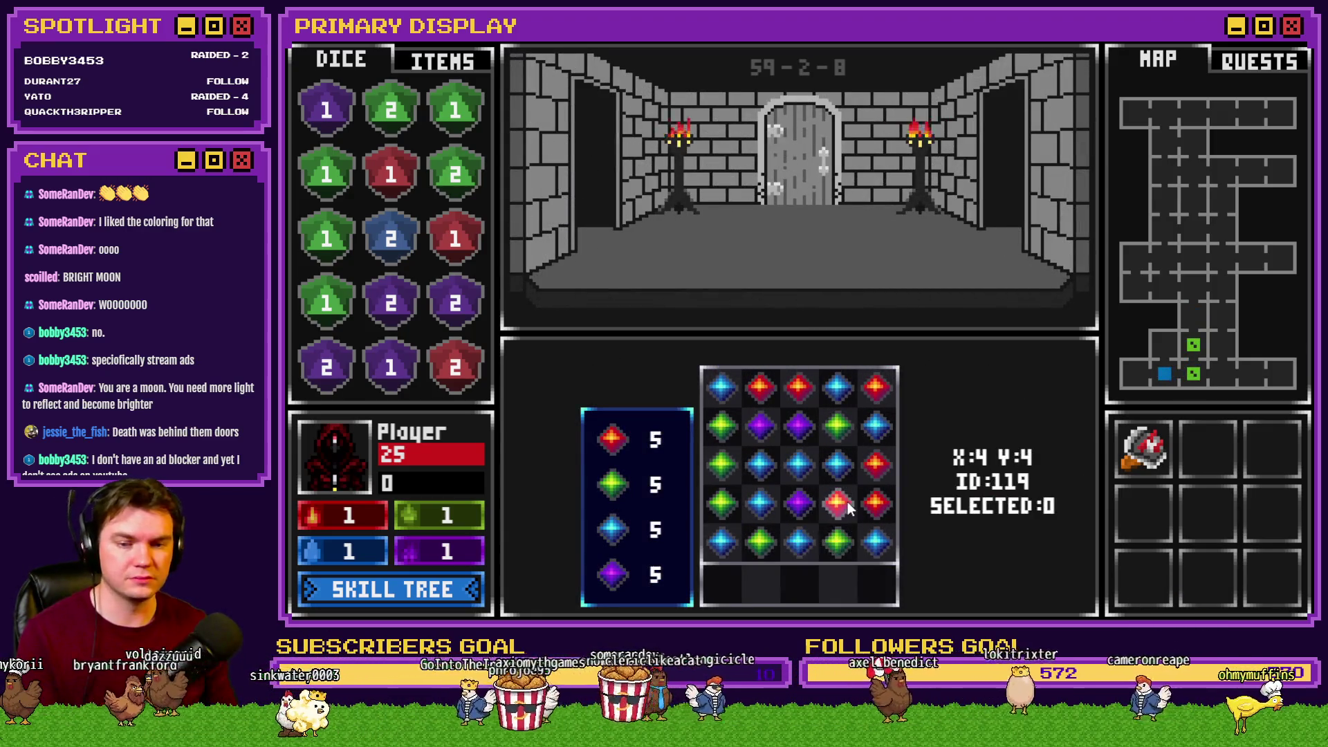
# Clear the gem-grid lock minigame by removing the red, blue, purple and green gem groups
pyautogui.click(845, 502)
pyautogui.click(801, 474)
pyautogui.click(834, 492)
pyautogui.click(807, 484)
pyautogui.click(806, 498)
pyautogui.click(805, 503)
pyautogui.click(838, 510)
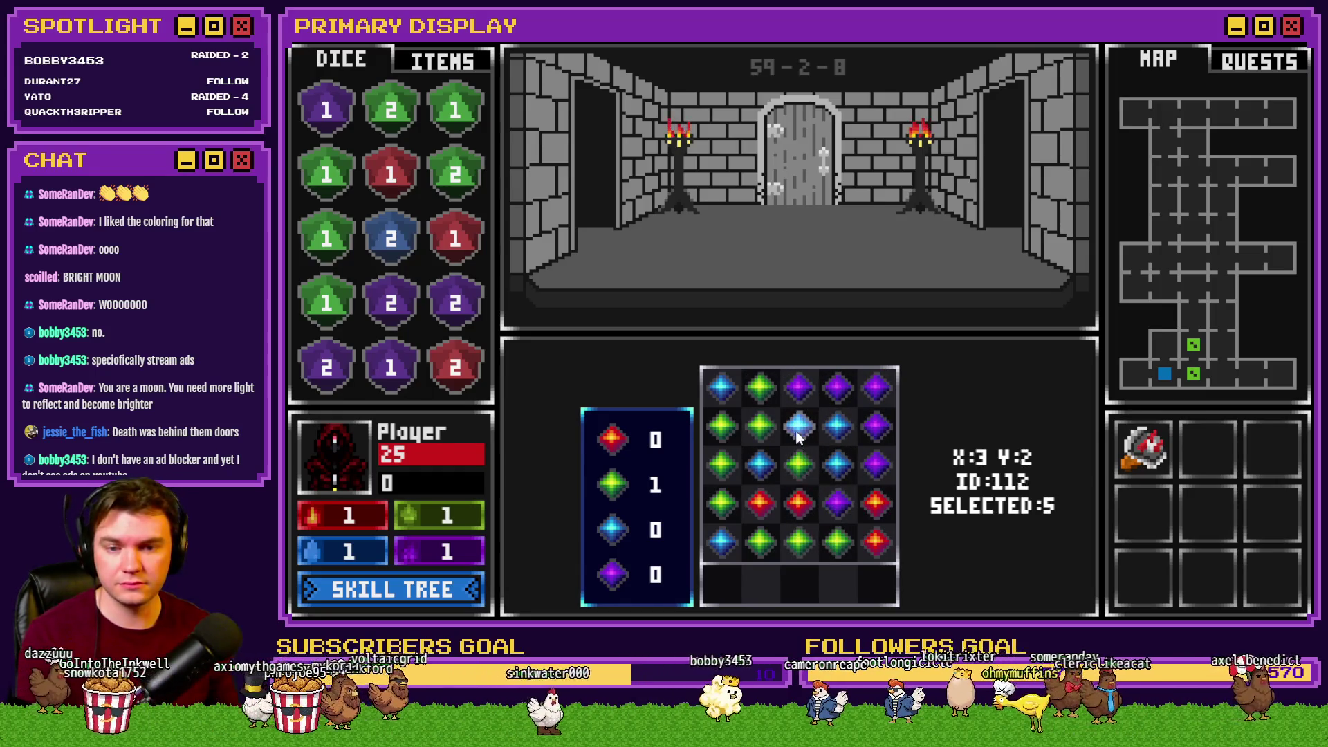
pyautogui.click(764, 425)
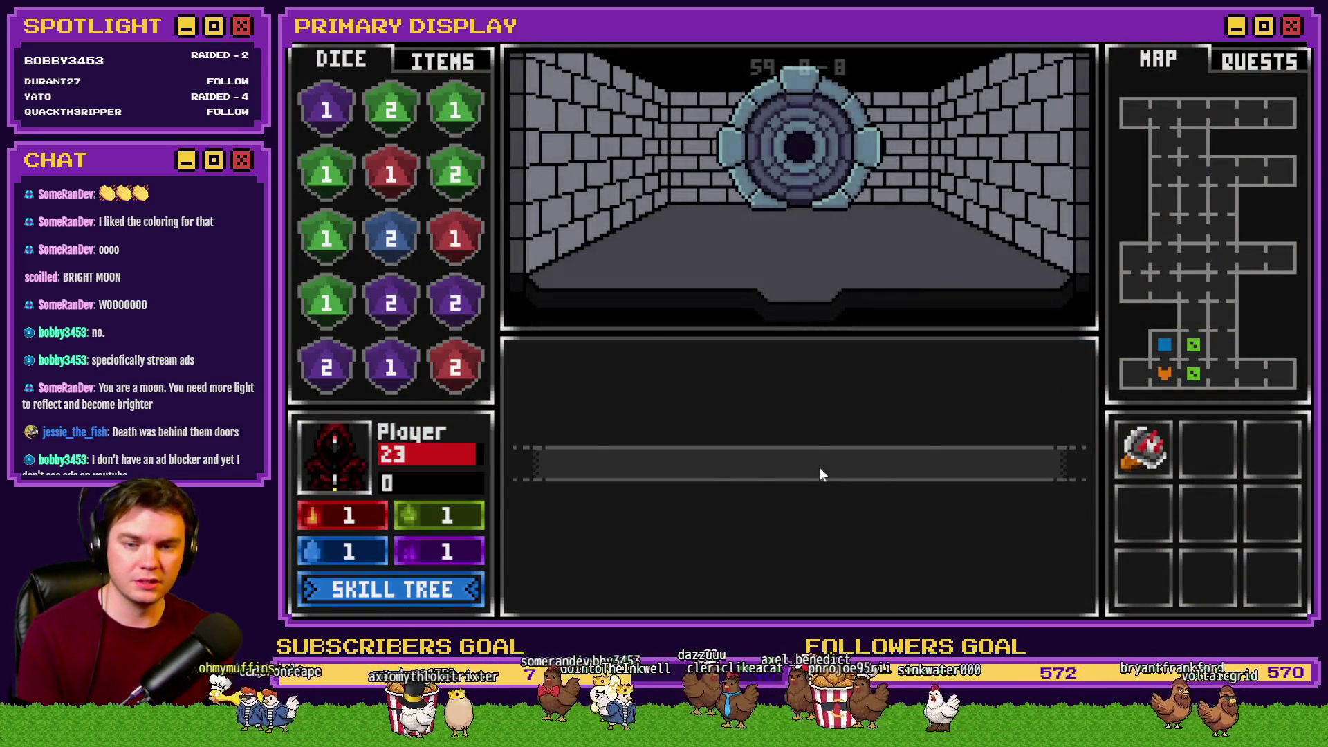
# View the portal through Interact with Glyphs and Stone Dials, then return to room 59-2-8
pyautogui.click(820, 471)
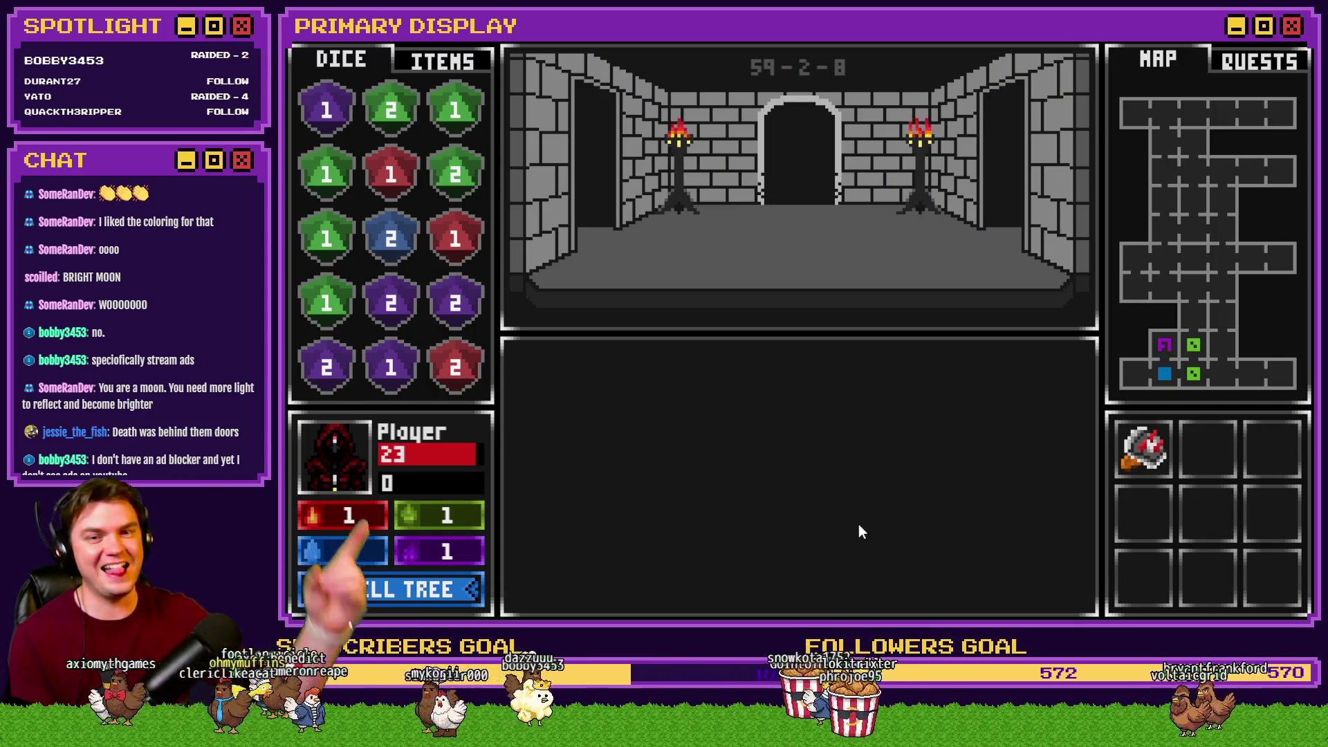
pyautogui.click(823, 472)
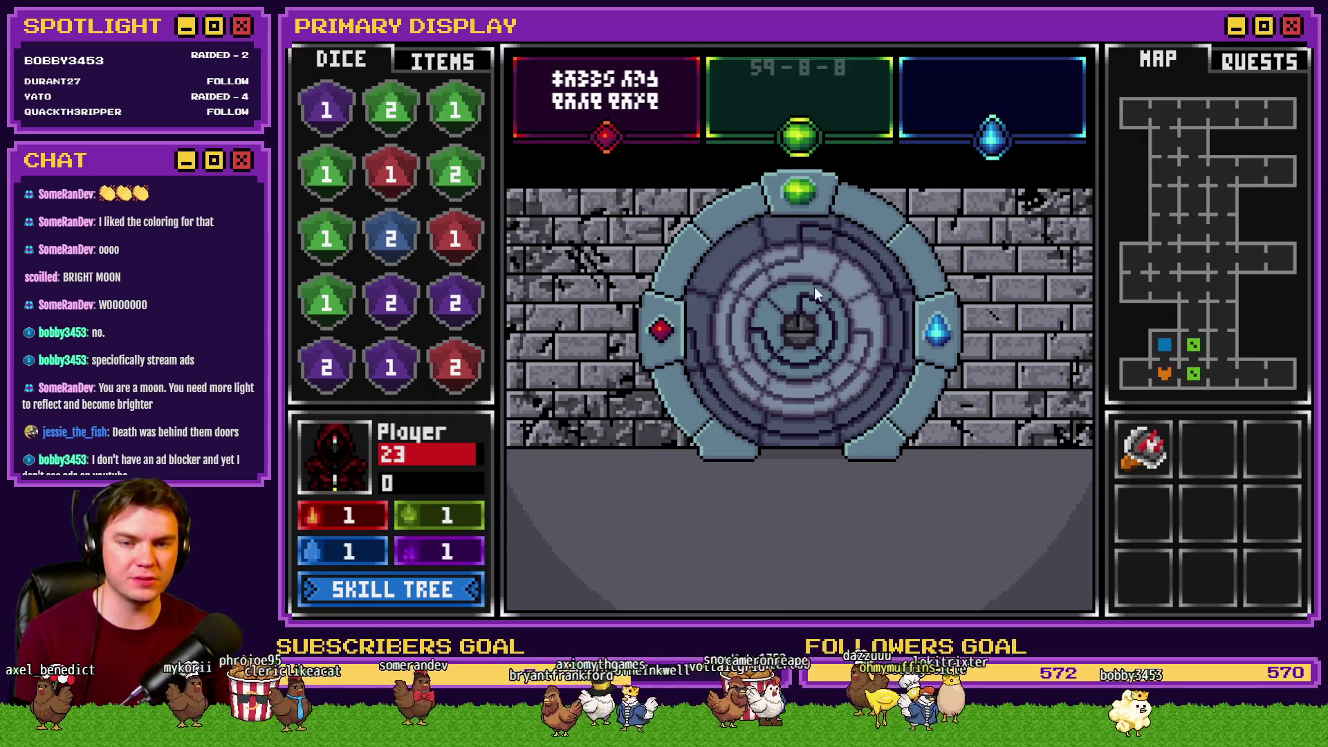
pyautogui.click(834, 370)
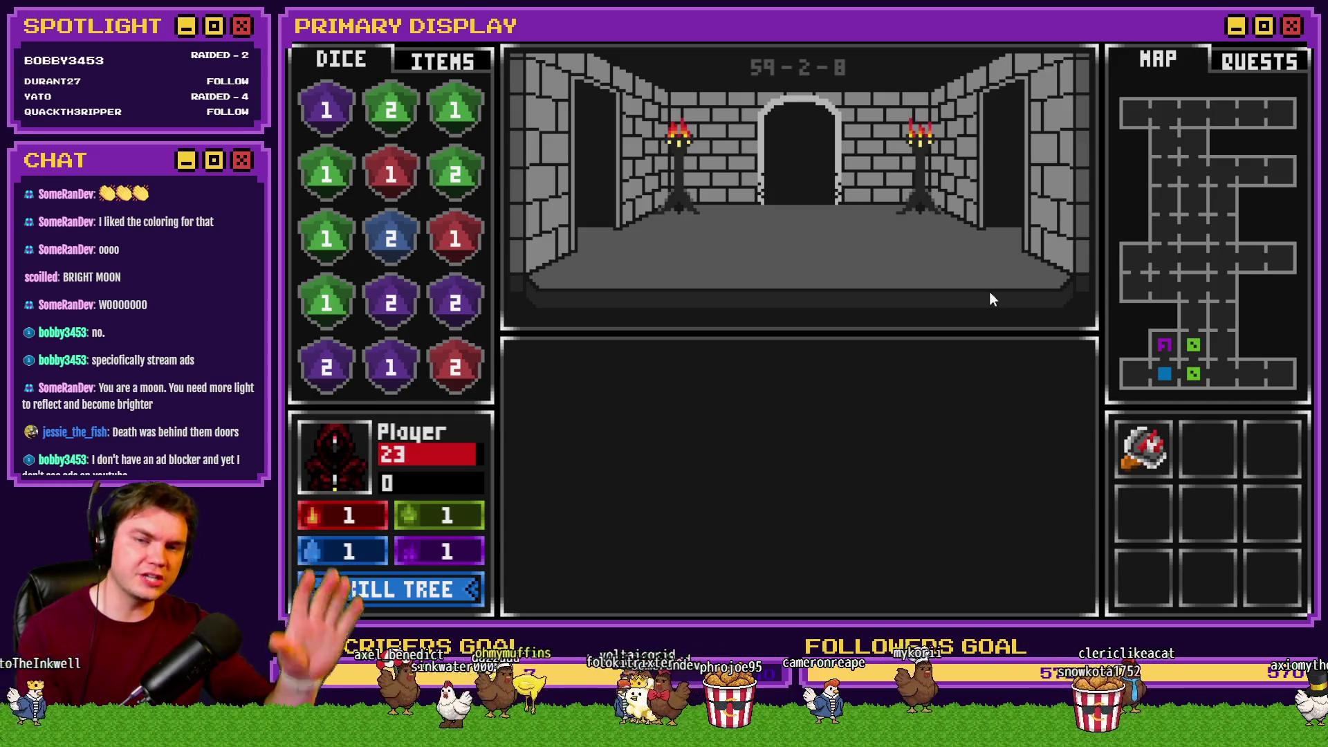
pyautogui.press('w')
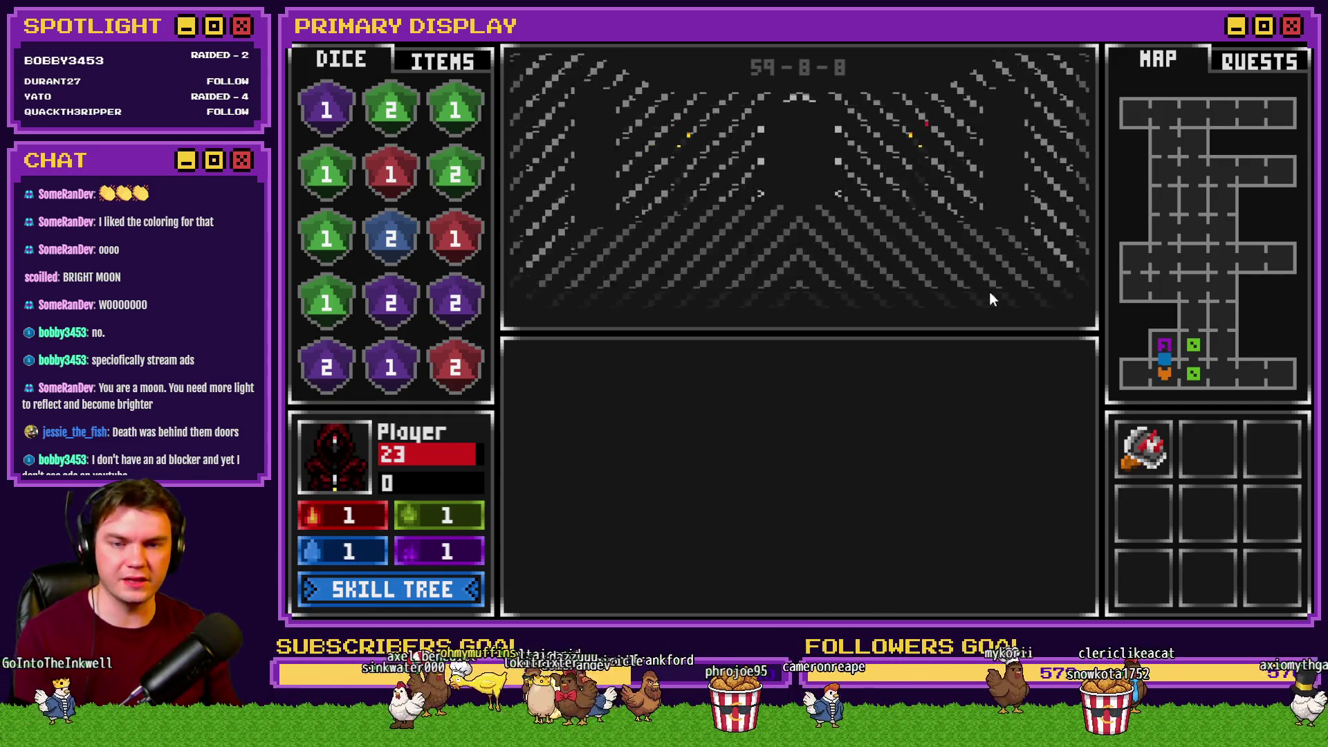
pyautogui.click(811, 166)
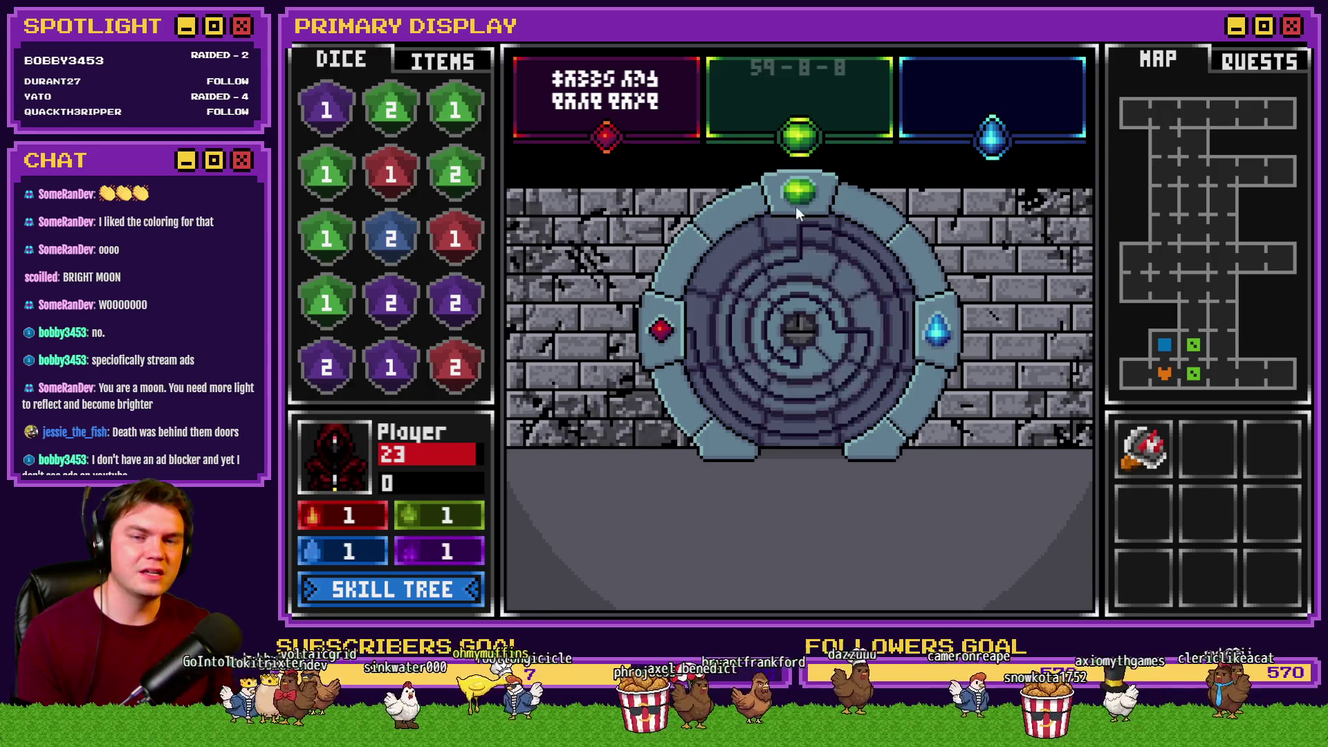
pyautogui.press('s')
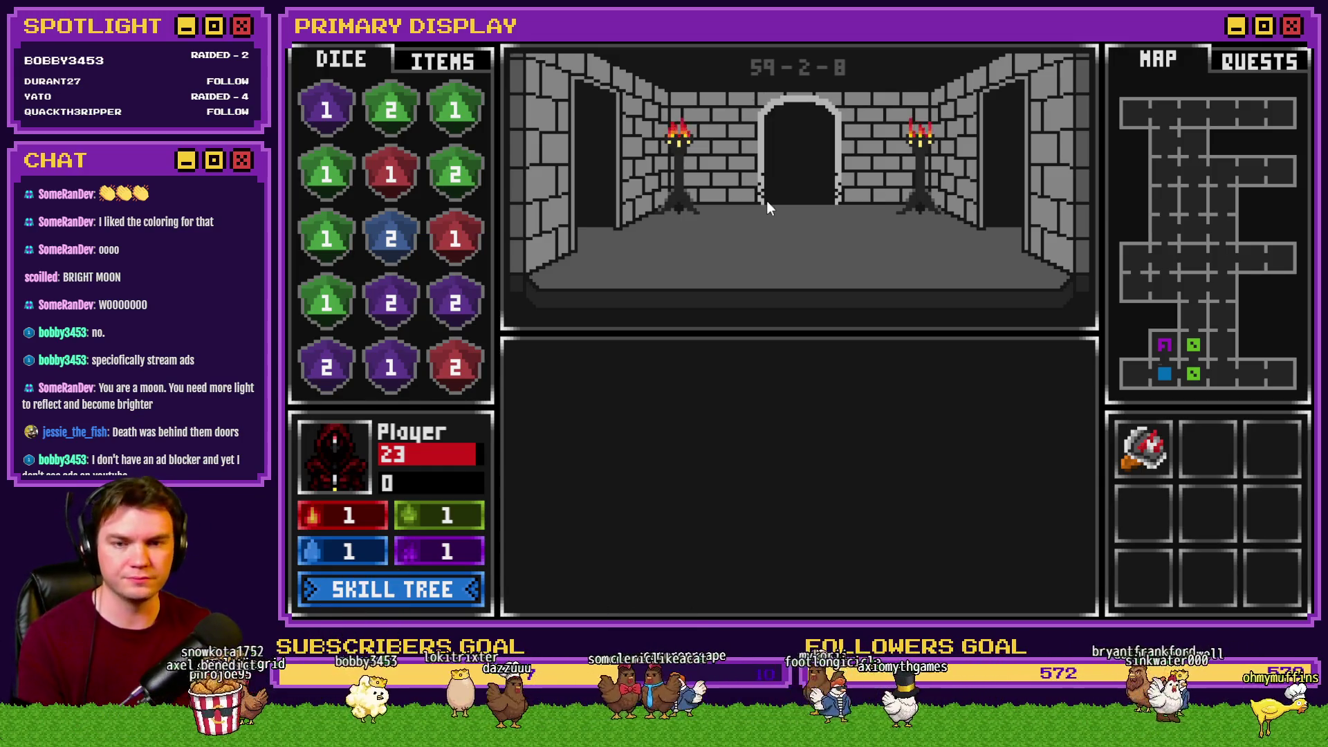
# Enter the dial room, rotate the dial's inner rings and check the item inventory
pyautogui.click(766, 201)
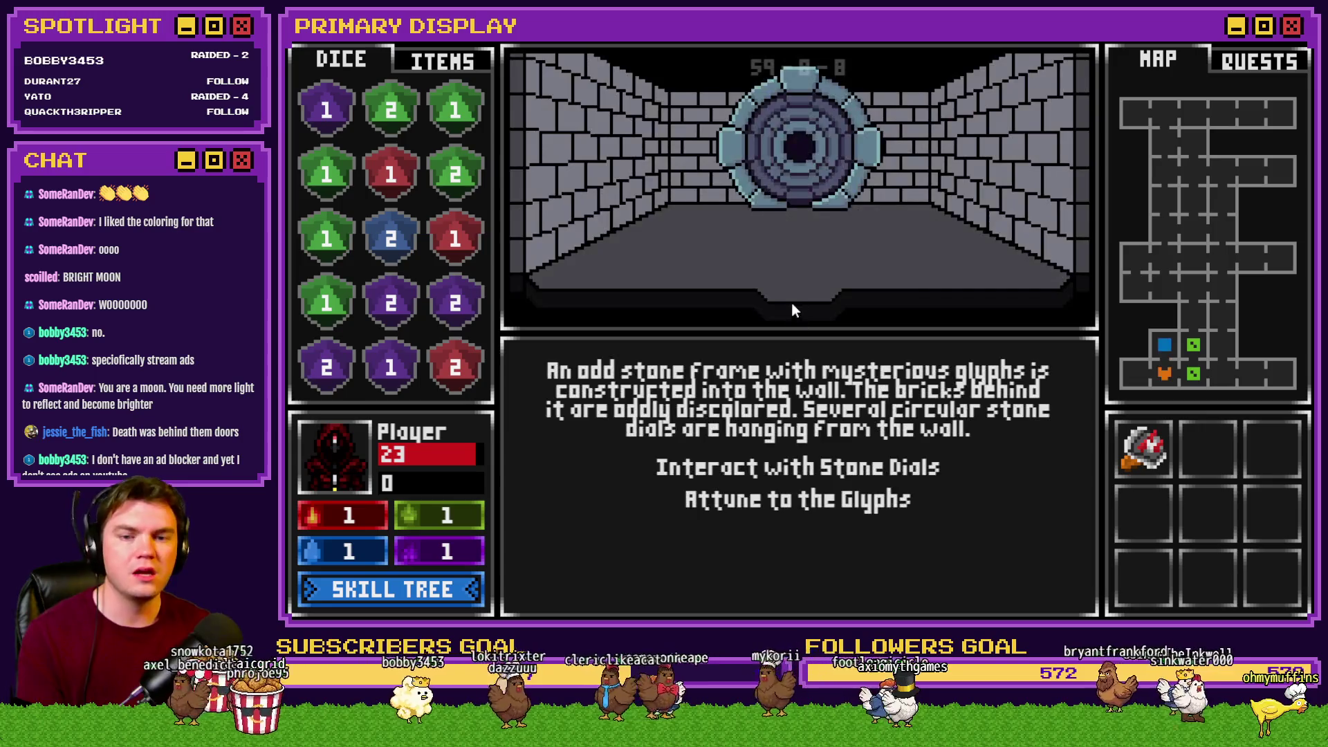
pyautogui.click(828, 473)
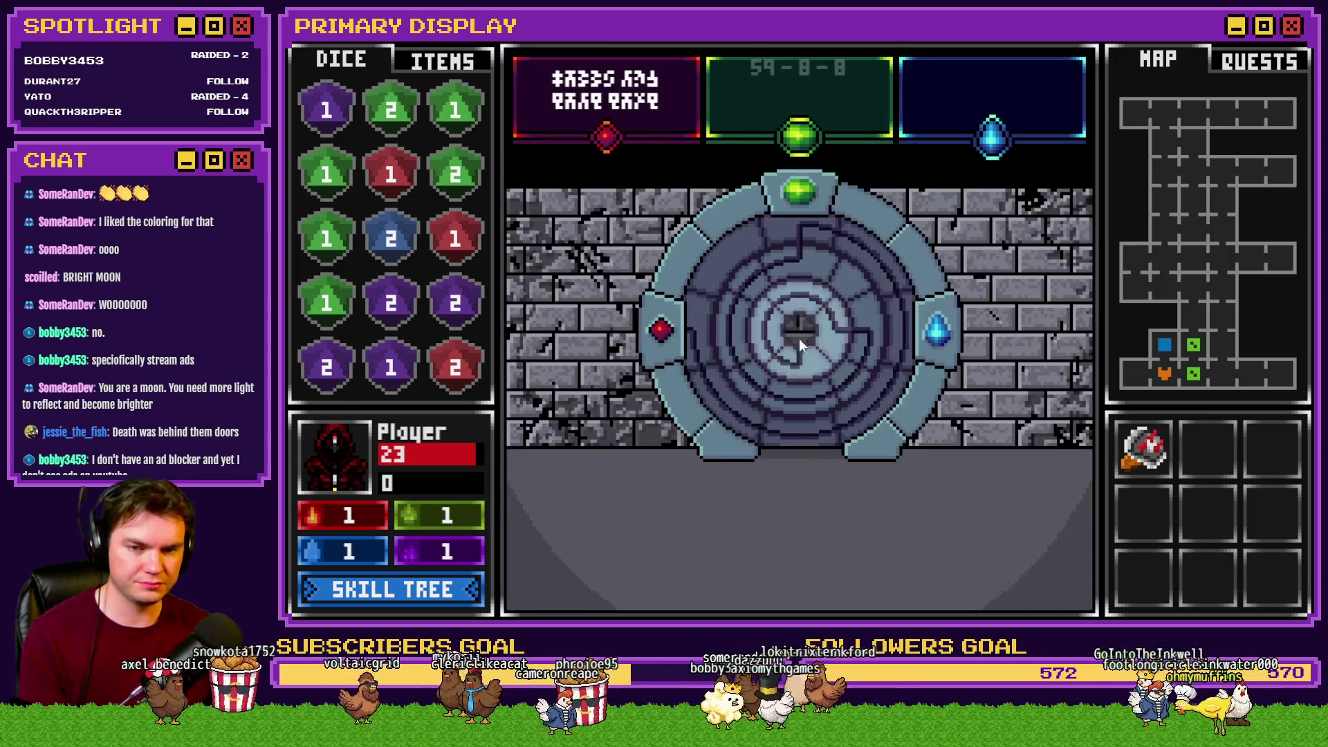
pyautogui.moveTo(795, 332)
pyautogui.mouseDown()
pyautogui.moveTo(801, 297)
pyautogui.moveTo(833, 325)
pyautogui.moveTo(775, 342)
pyautogui.moveTo(827, 339)
pyautogui.moveTo(701, 334)
pyautogui.mouseUp()
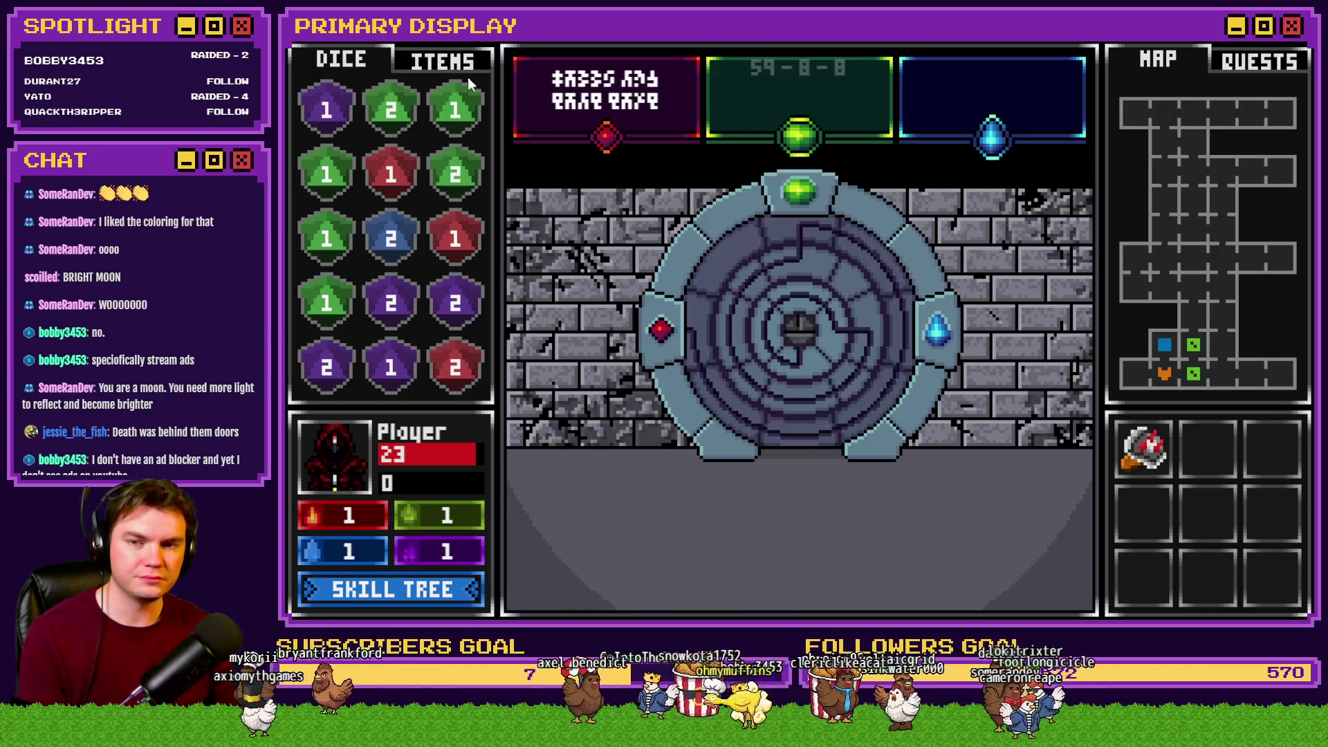
pyautogui.click(443, 58)
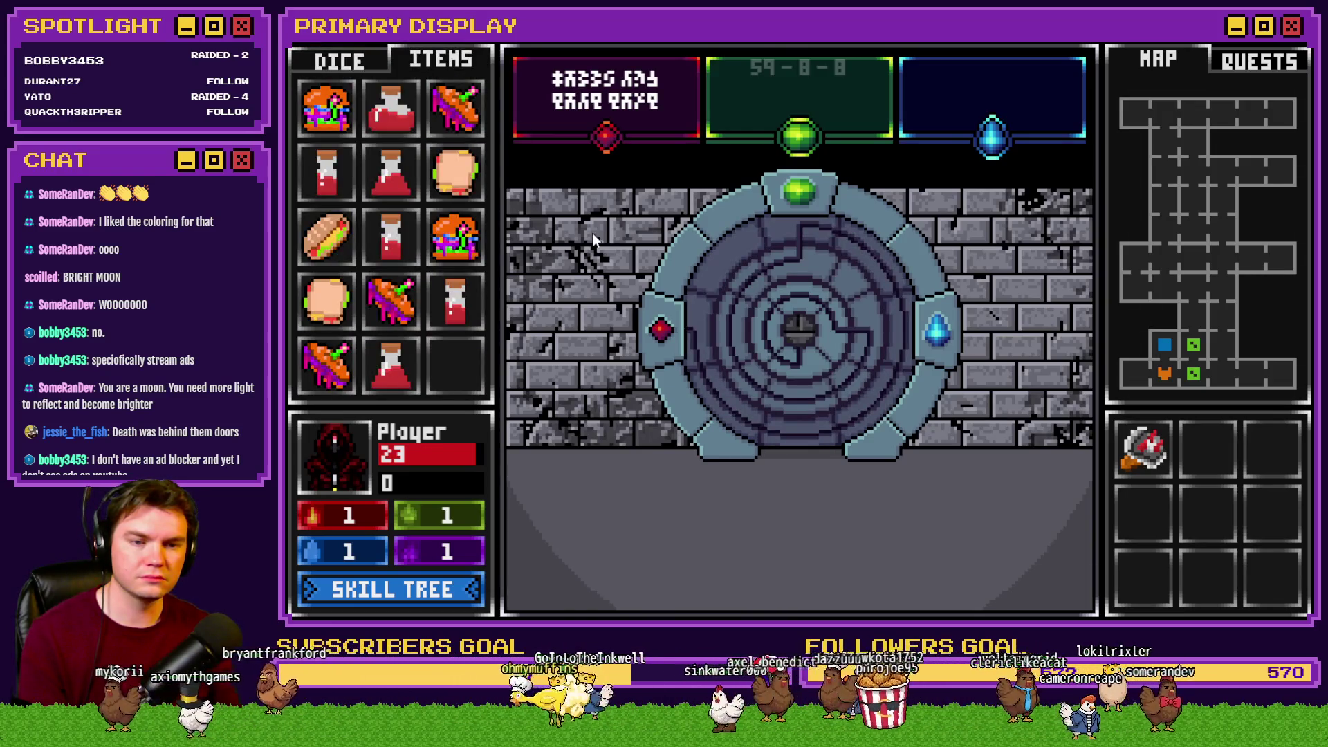
pyautogui.click(592, 234)
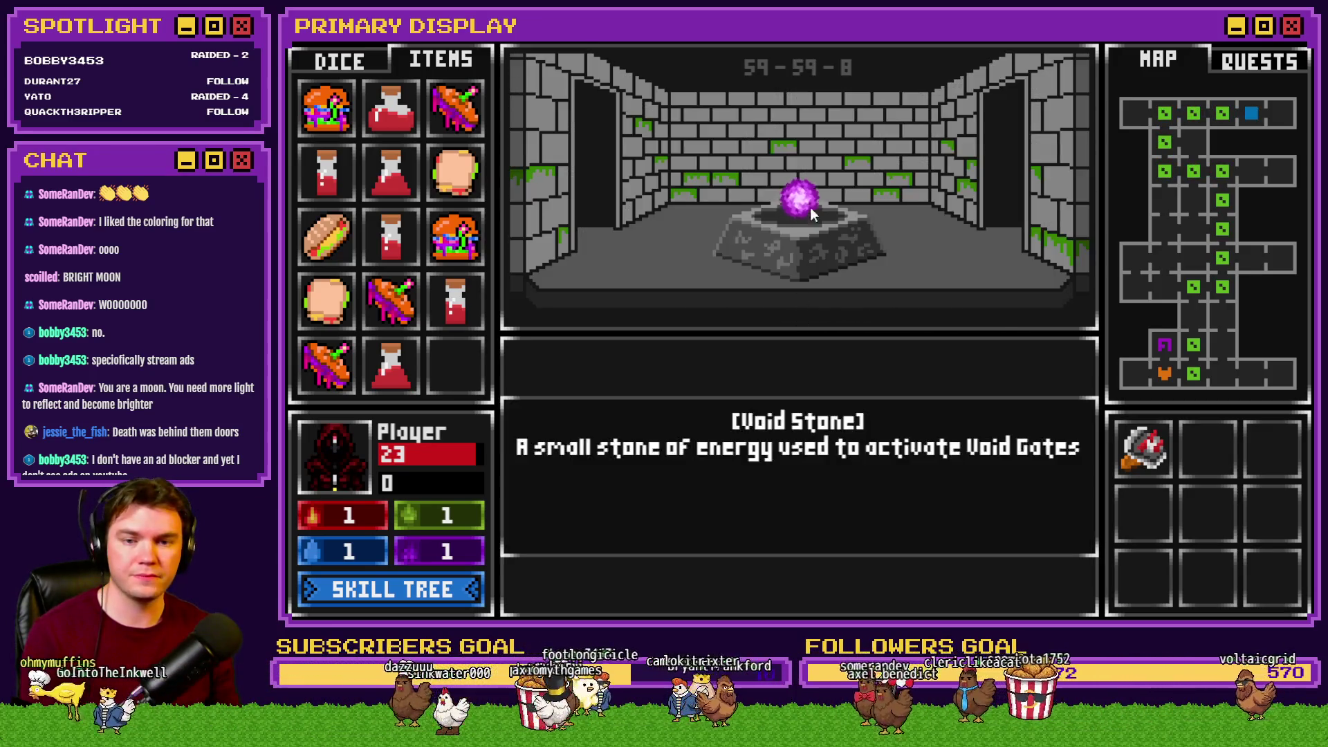
# Take the Void Stone, set it in the gate's centre, then restart after the roomExit2.png error
pyautogui.click(806, 204)
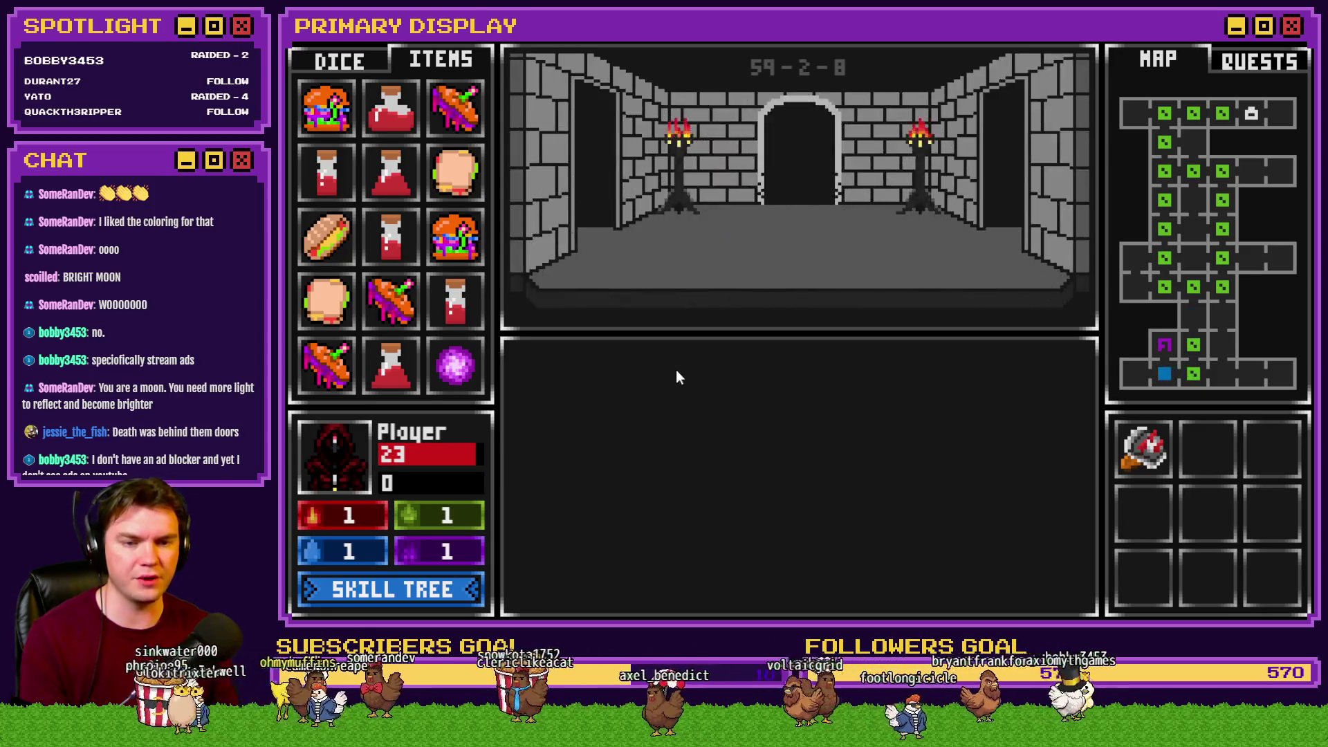
pyautogui.click(794, 469)
pyautogui.moveTo(459, 372)
pyautogui.moveTo(462, 377)
pyautogui.mouseDown()
pyautogui.moveTo(723, 465)
pyautogui.moveTo(799, 335)
pyautogui.mouseUp()
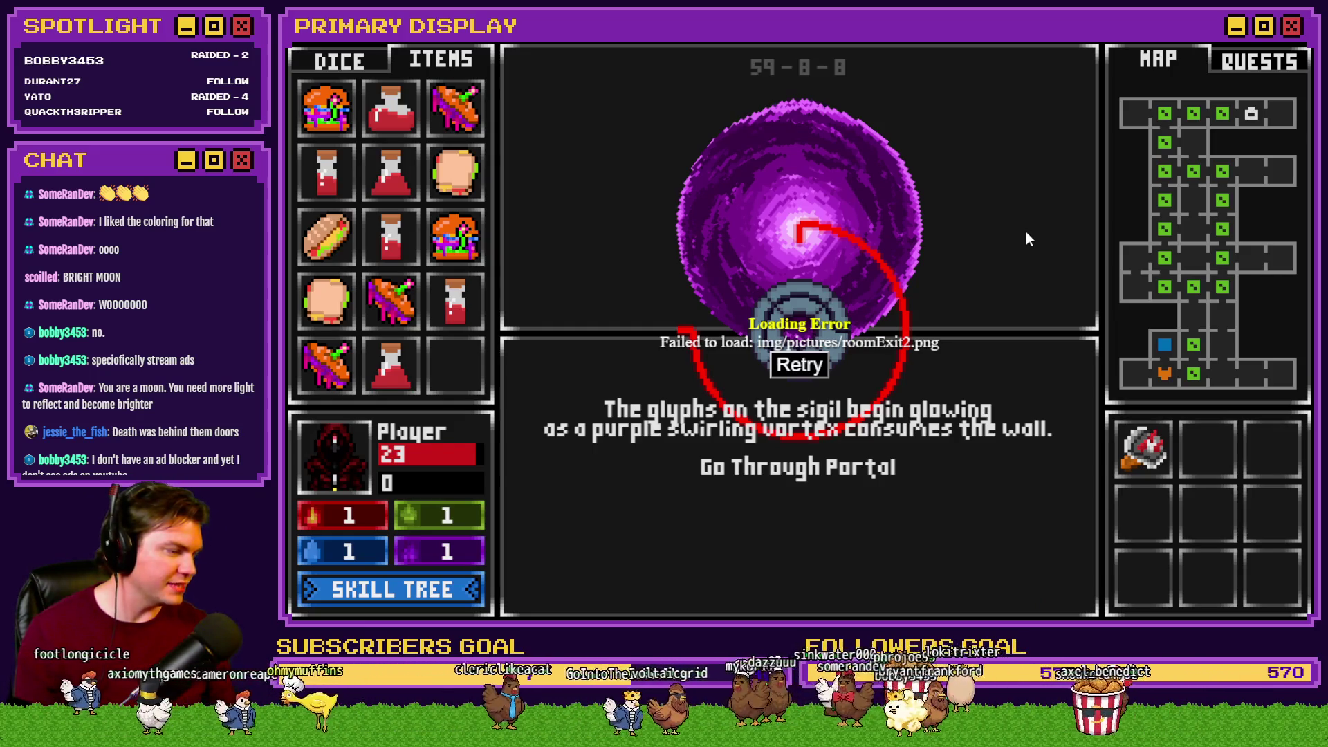
pyautogui.press('F5')
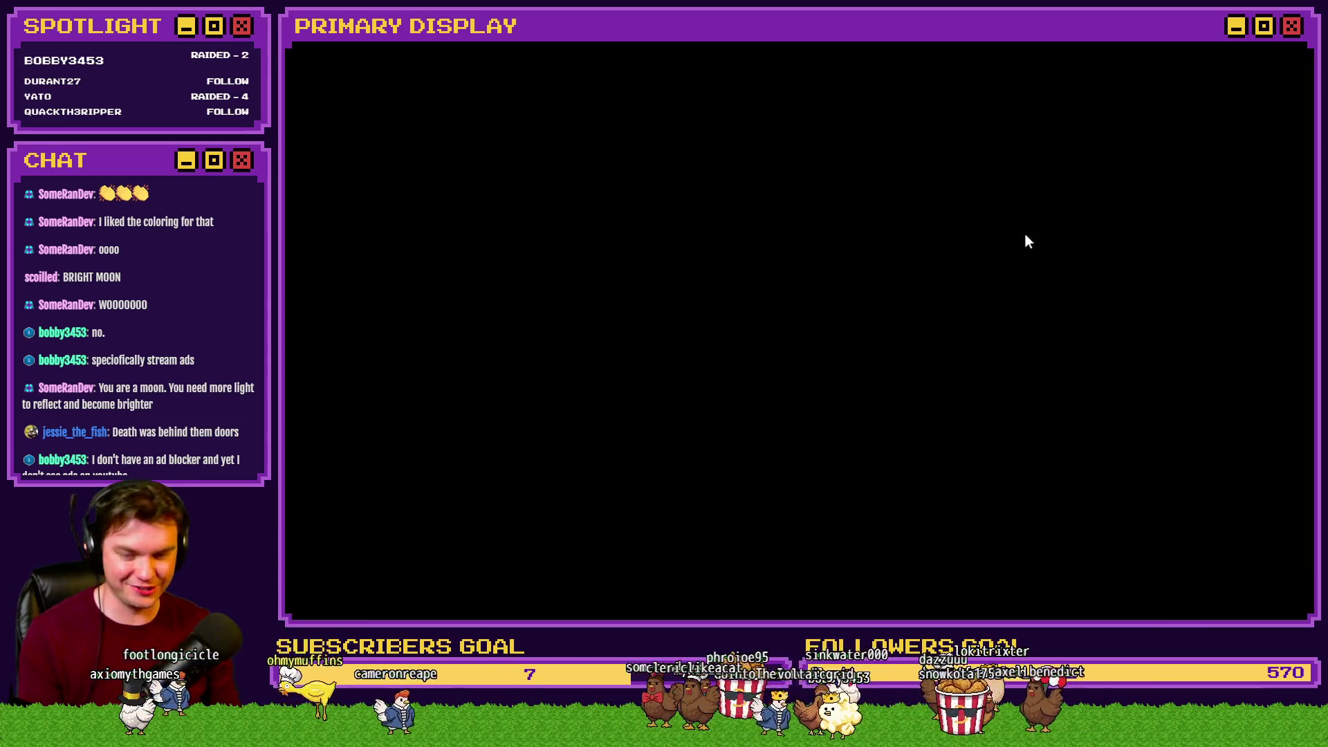
# Replay up to the locked door with the Spiked Pauldron perk, close it, and open the Database
pyautogui.click(1284, 47)
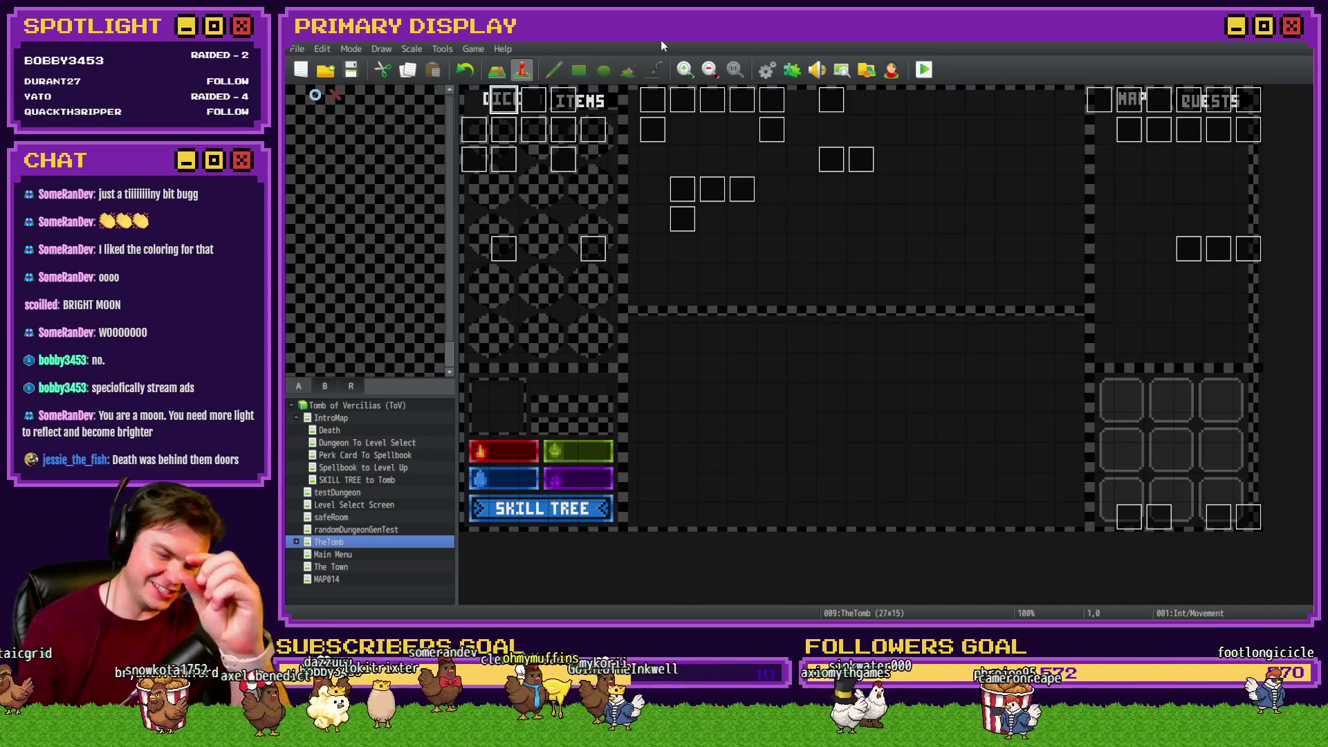
pyautogui.click(927, 72)
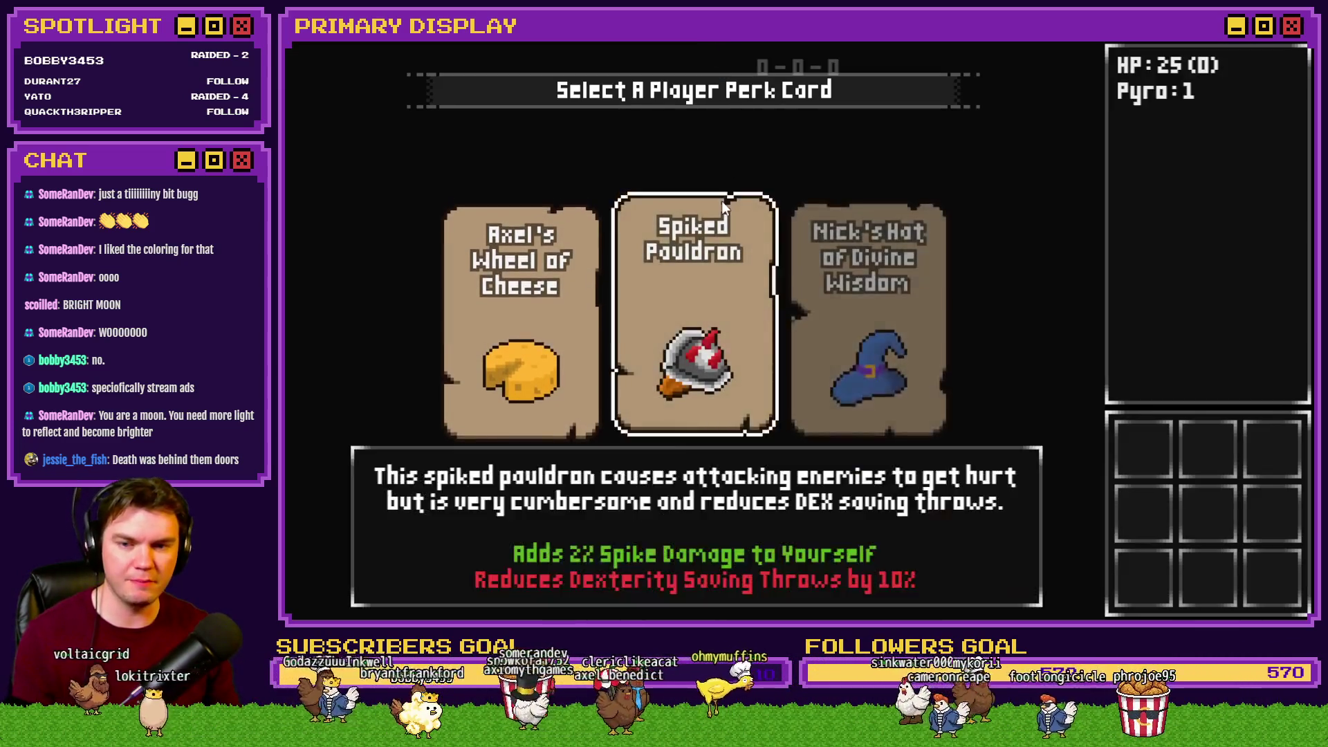
pyautogui.click(719, 207)
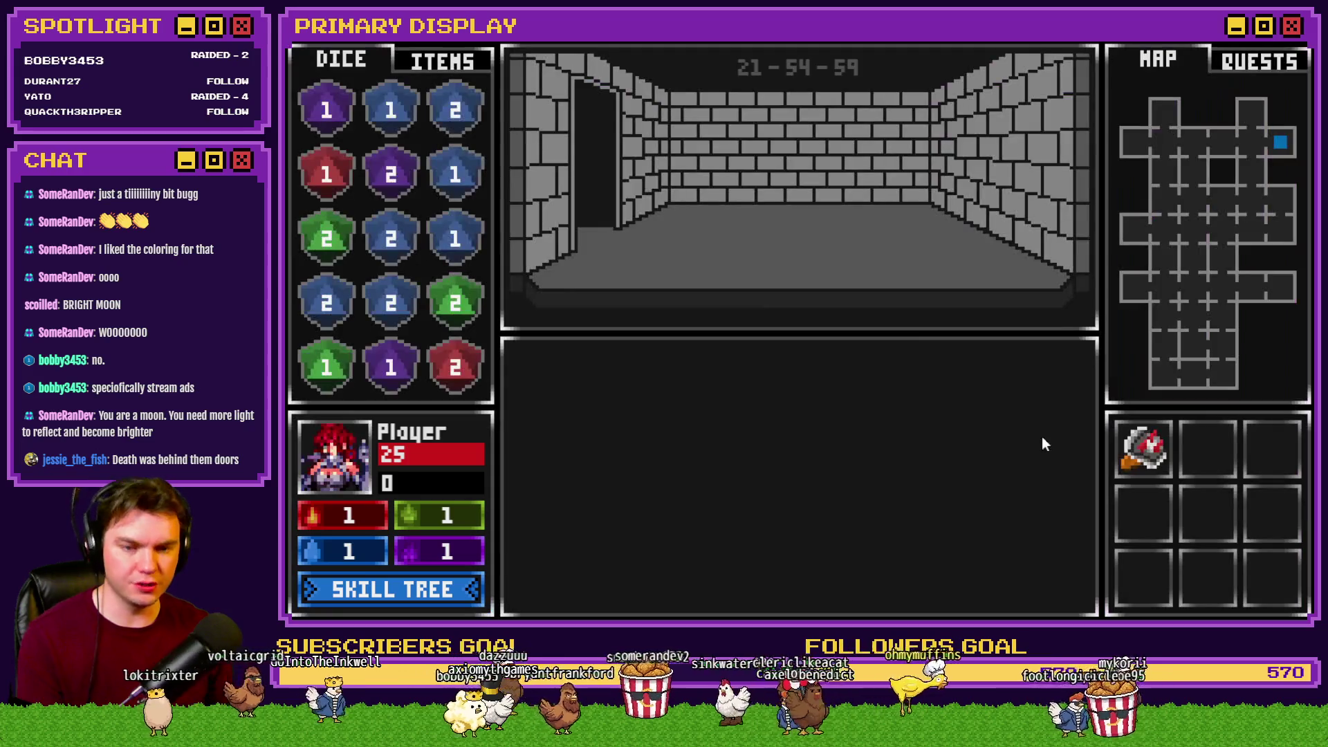
pyautogui.press('Up')
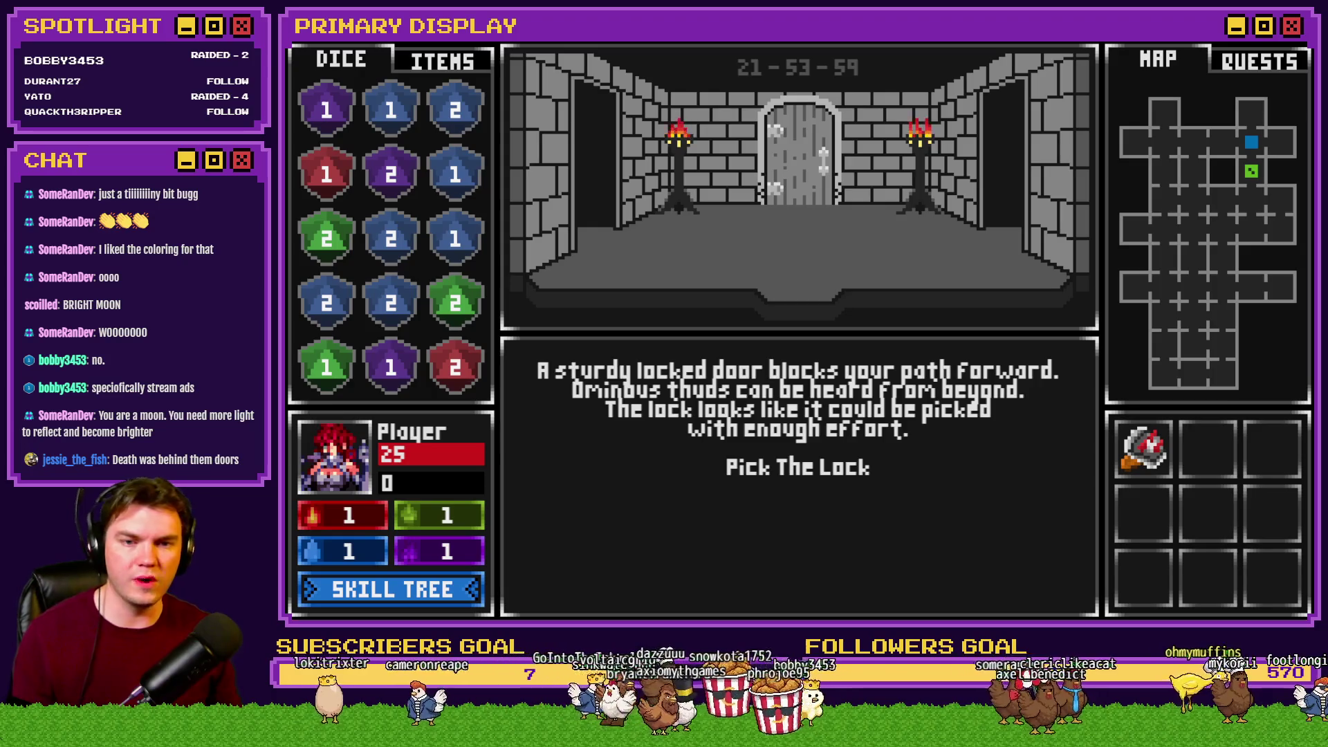
pyautogui.hotkey('alt', 'F4')
pyautogui.press('F9')
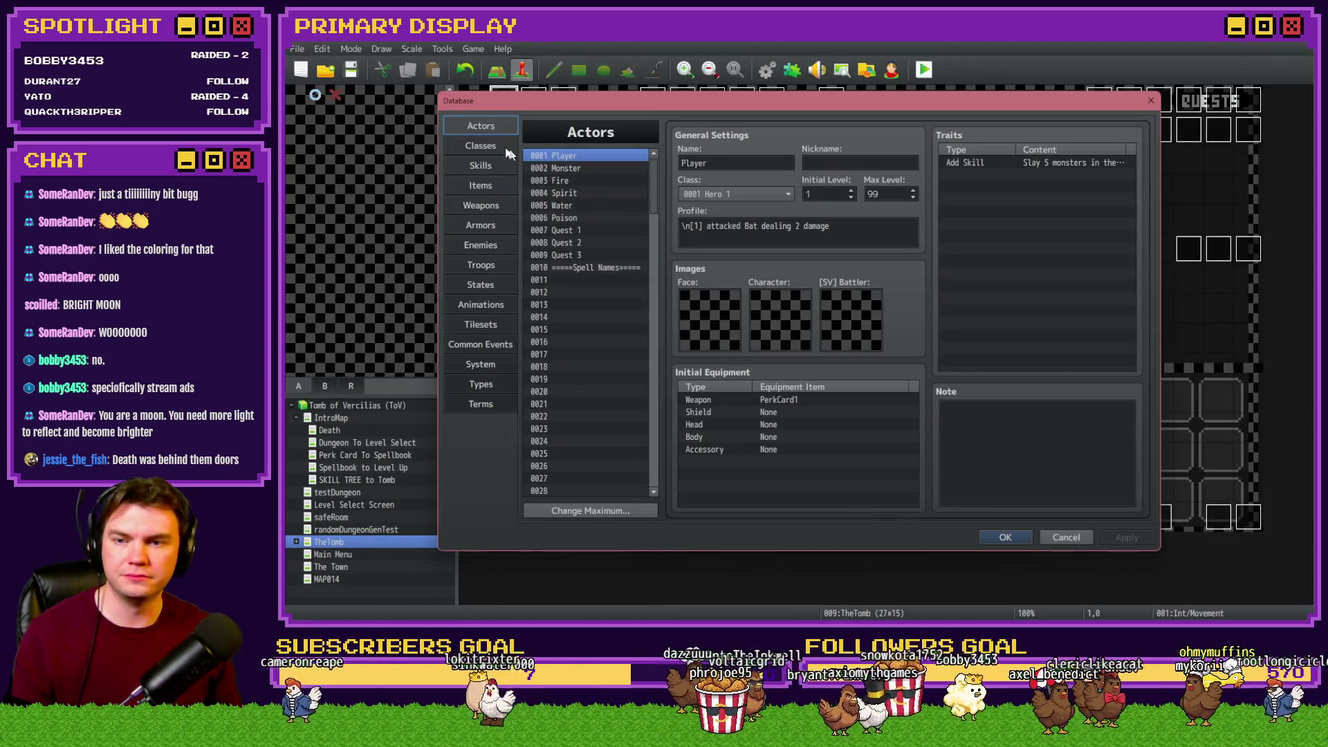
pyautogui.scroll(-2, 654, 200)
pyautogui.scroll(2, 654, 196)
pyautogui.click(576, 170)
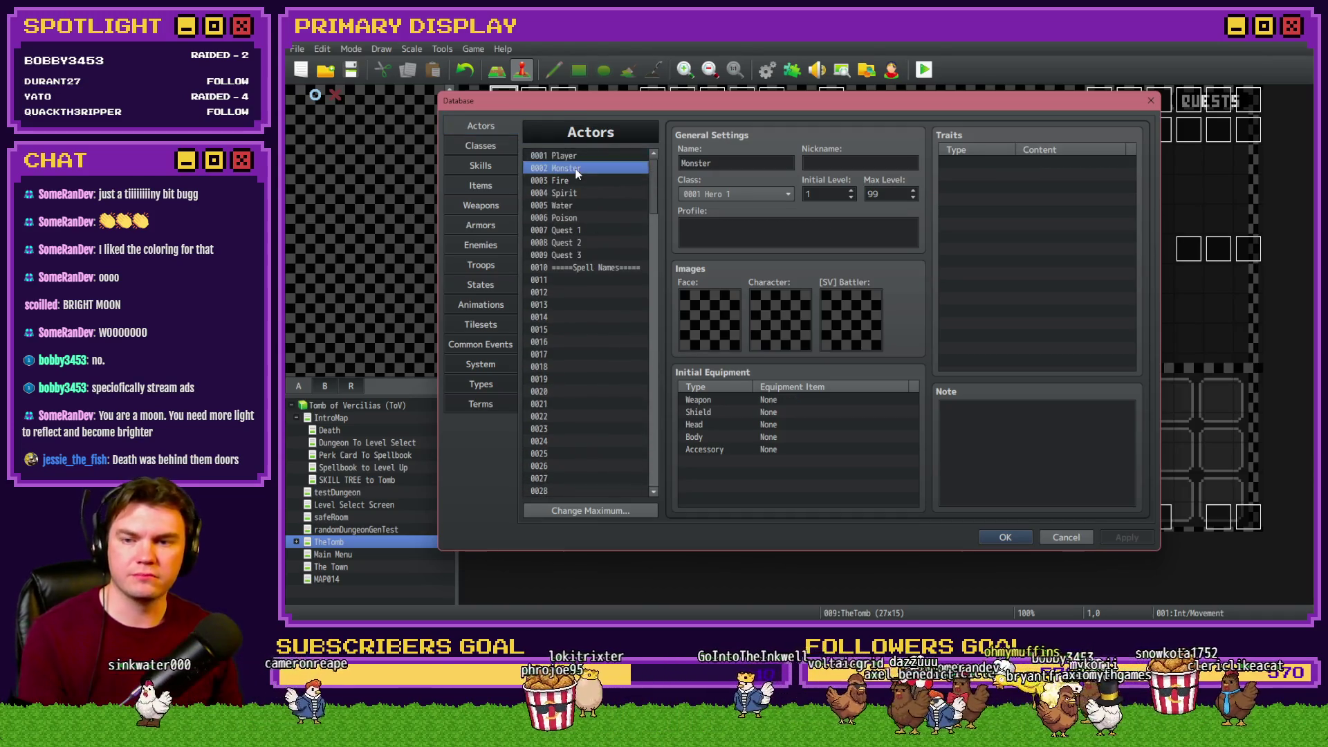
pyautogui.click(577, 176)
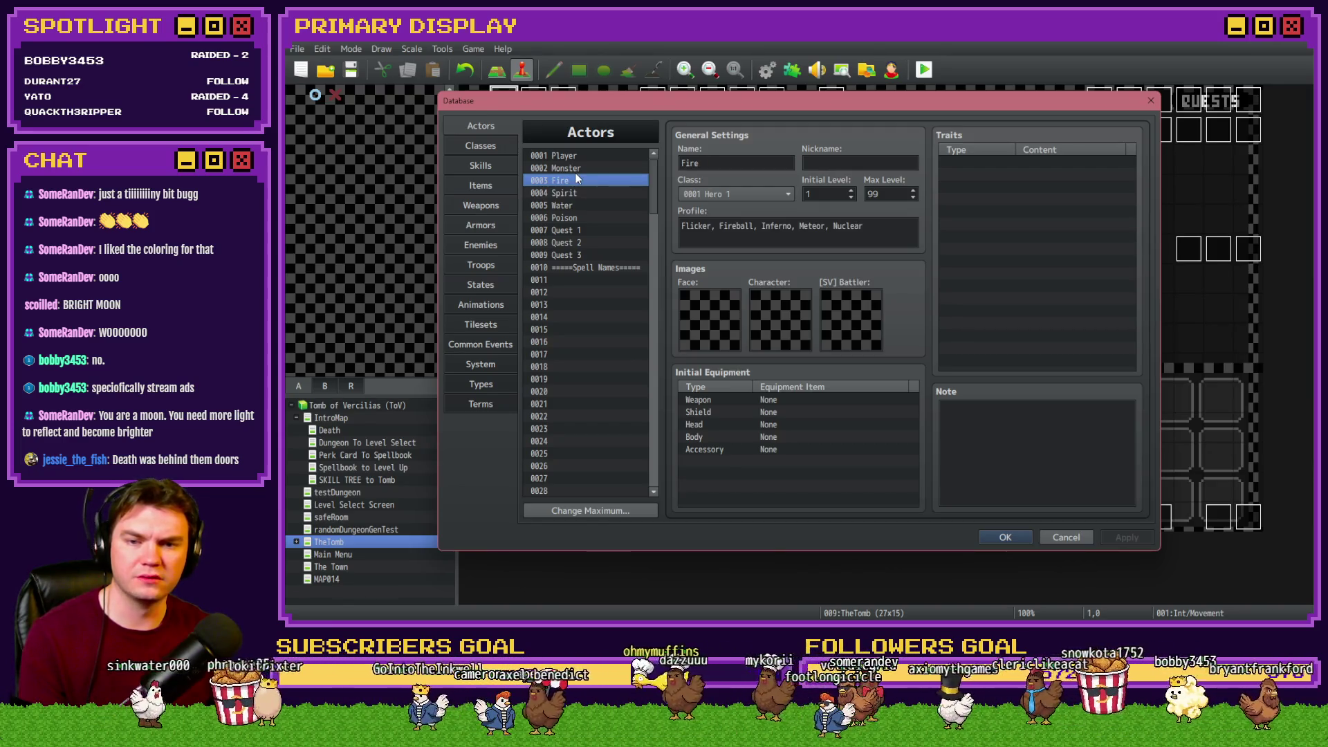
pyautogui.click(619, 193)
pyautogui.moveTo(658, 181)
pyautogui.mouseDown()
pyautogui.moveTo(657, 458)
pyautogui.moveTo(665, 185)
pyautogui.mouseUp()
pyautogui.click(574, 168)
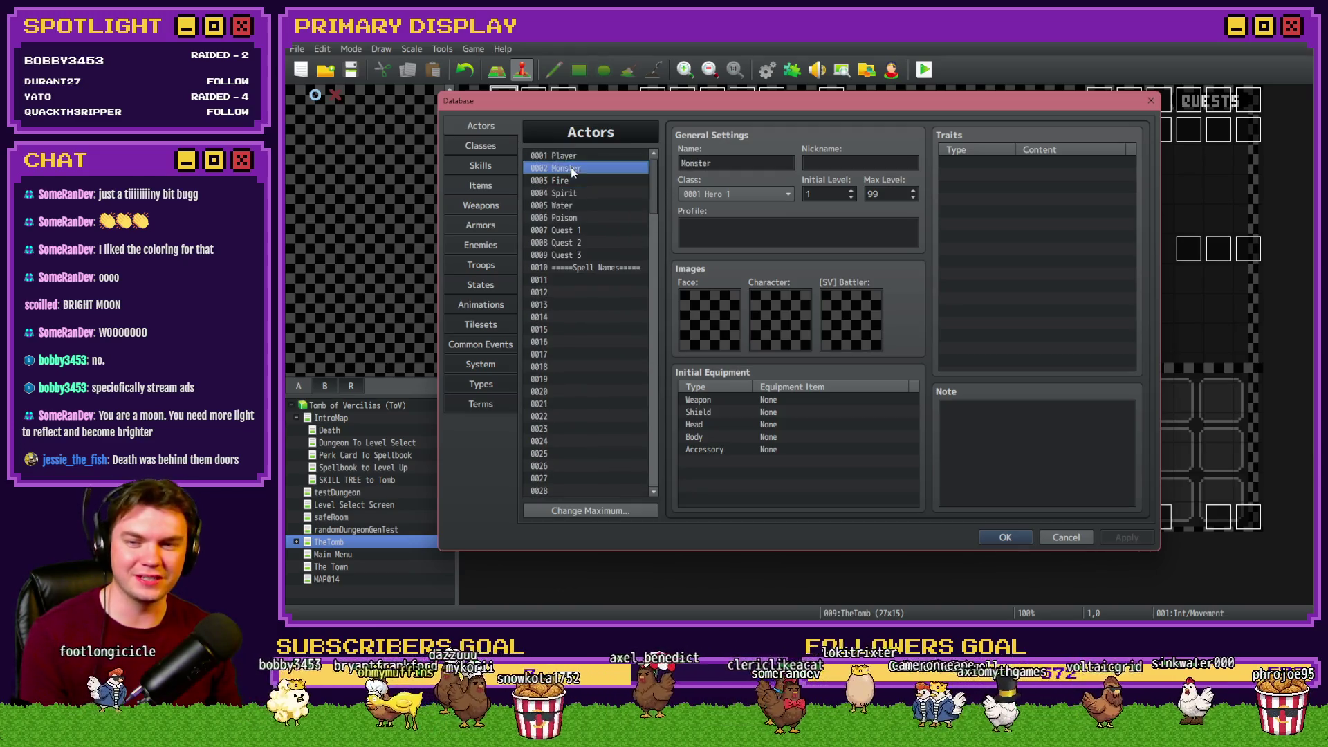
pyautogui.click(571, 180)
pyautogui.click(571, 196)
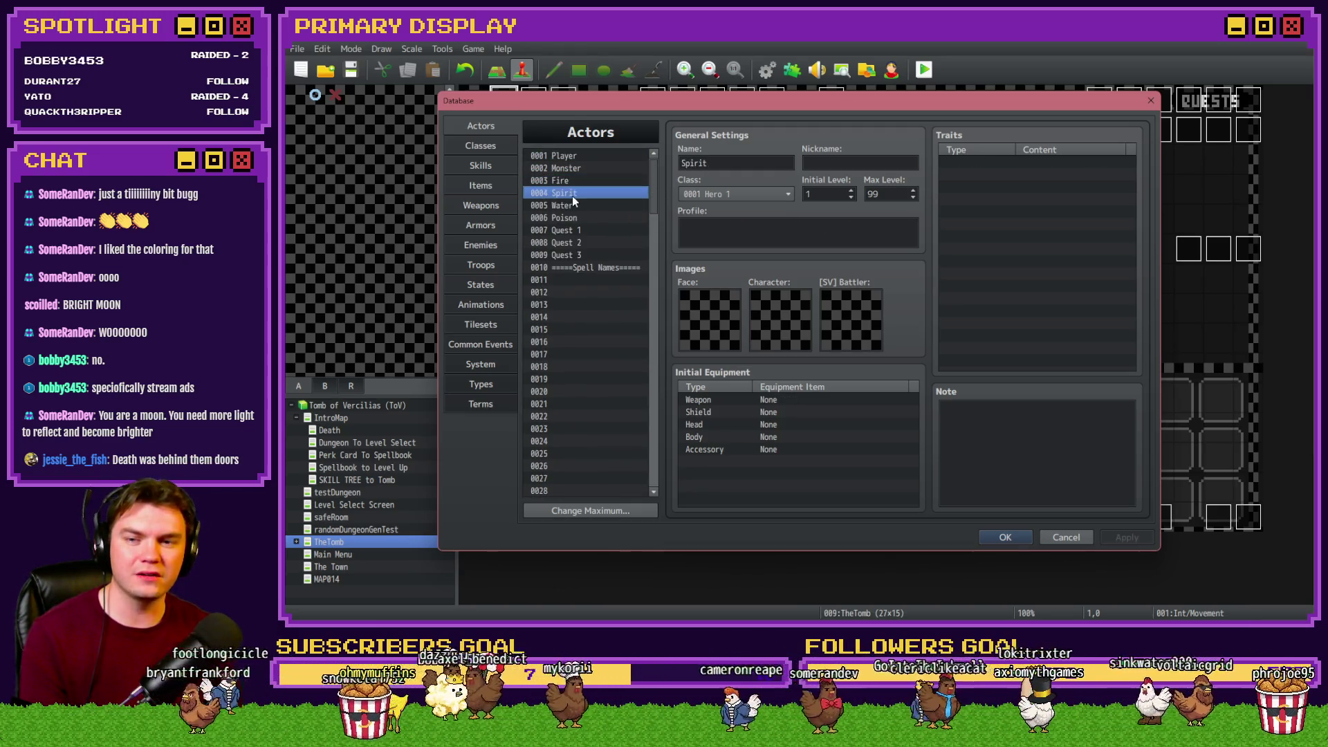
pyautogui.click(589, 200)
pyautogui.press('Up')
pyautogui.press('Up')
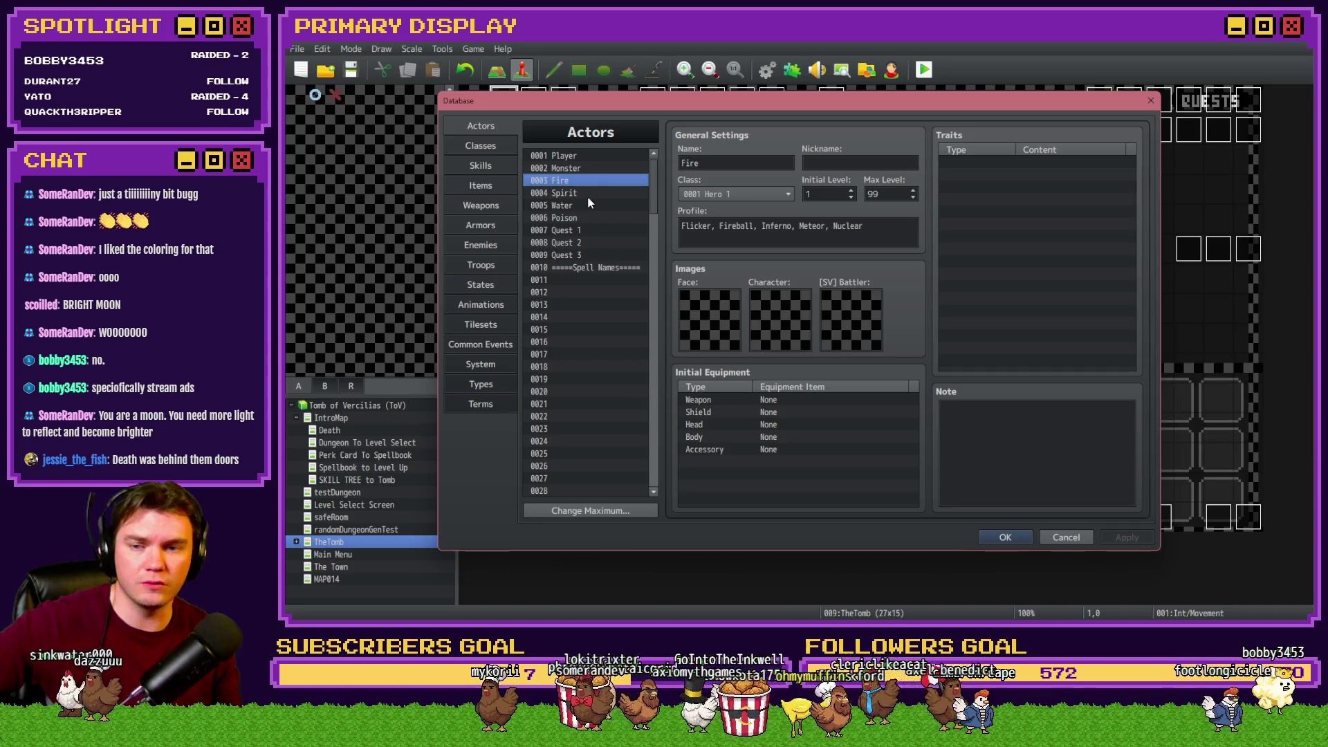
# Review the Spirit, Water, Poison and Quest actors, ending on 0007 Quest 1's name field
pyautogui.click(587, 196)
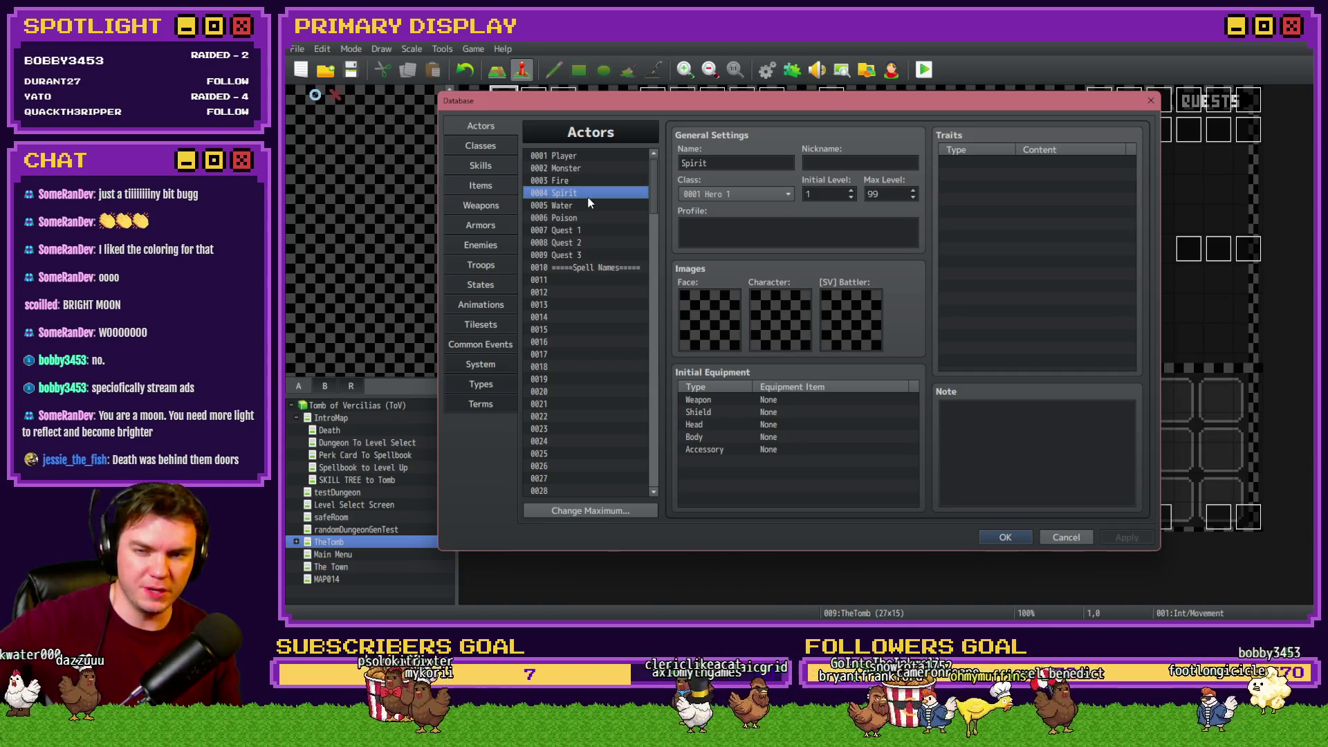
pyautogui.click(588, 202)
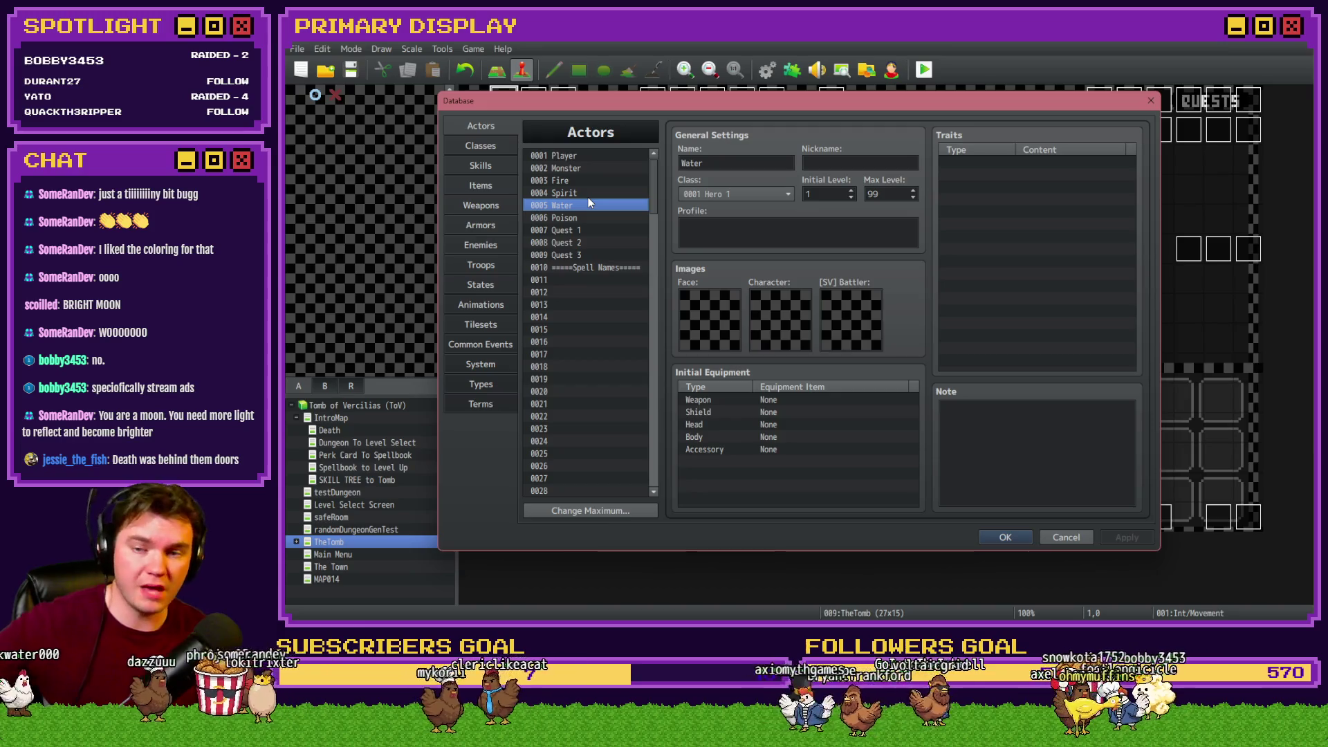
pyautogui.press('Down')
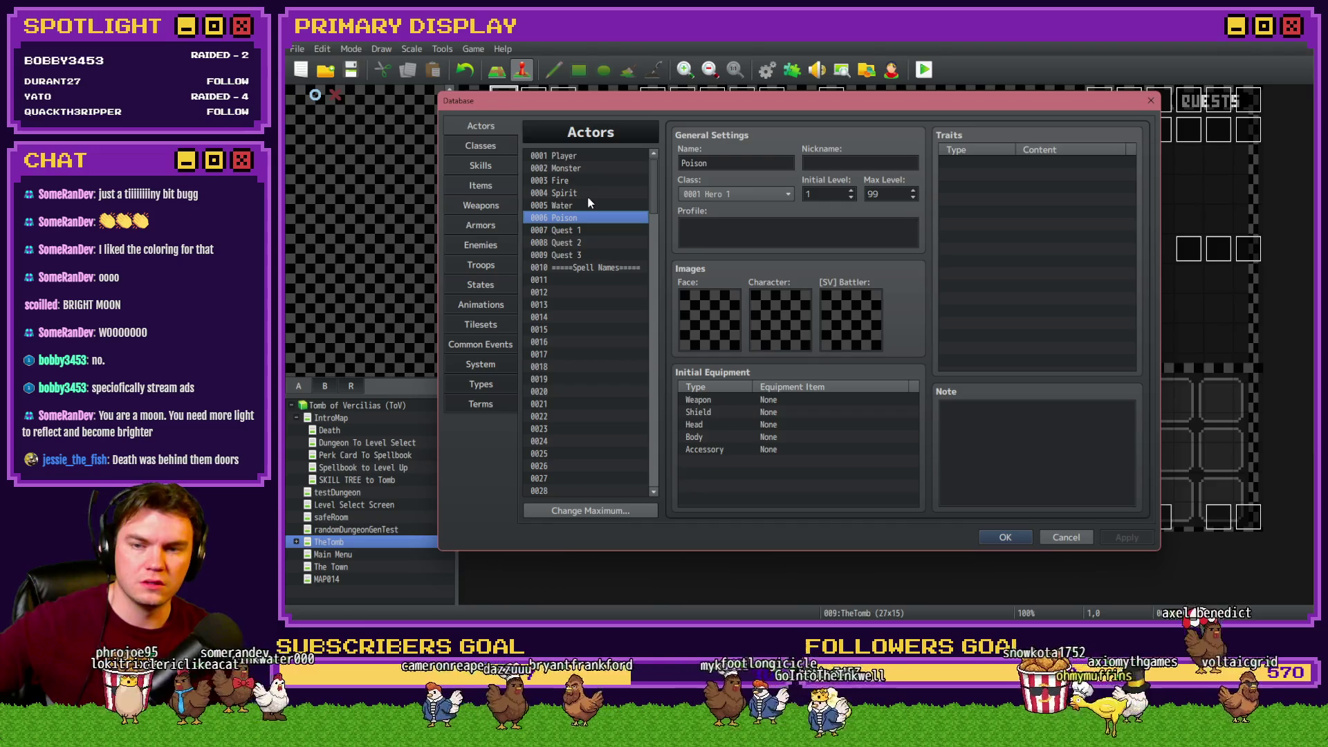
pyautogui.press('Down')
pyautogui.press('Down')
pyautogui.press('Down')
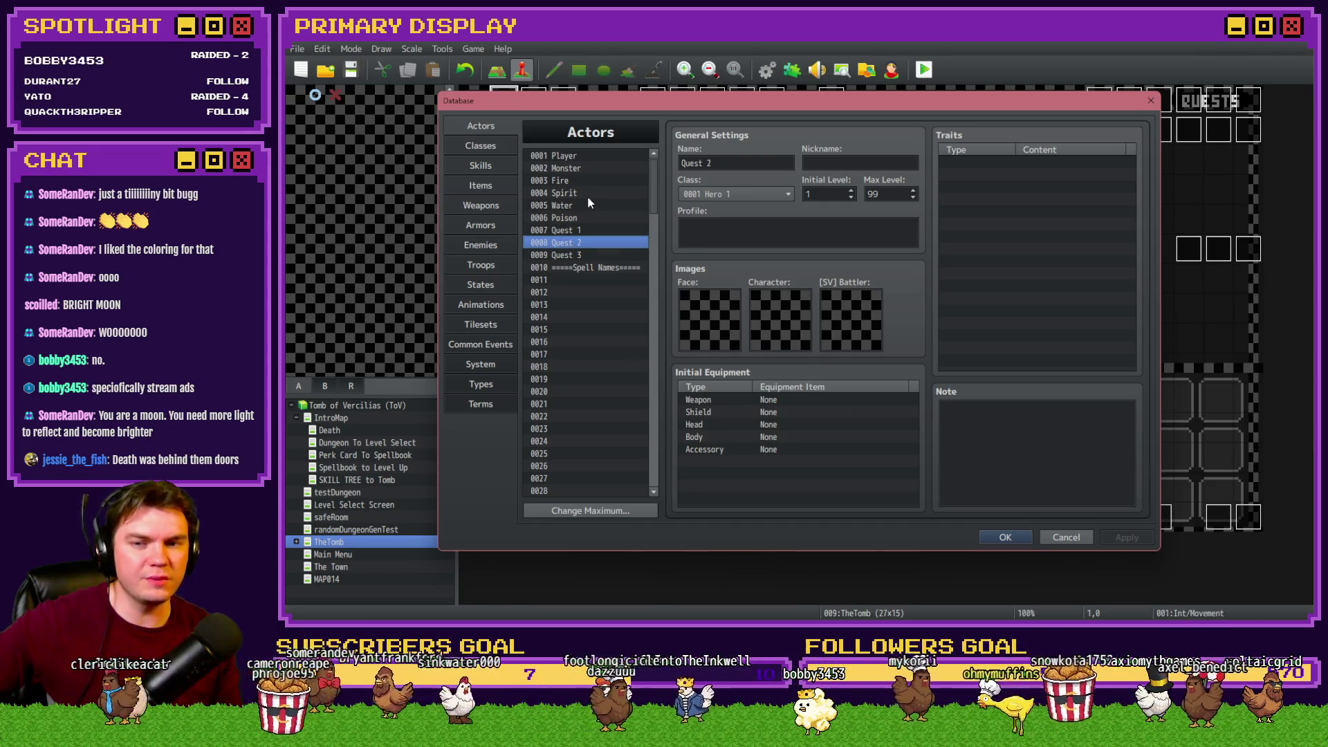
pyautogui.press('Up')
pyautogui.press('Up')
pyautogui.press('Up')
pyautogui.press('Down')
pyautogui.press('Down')
pyautogui.press('Down')
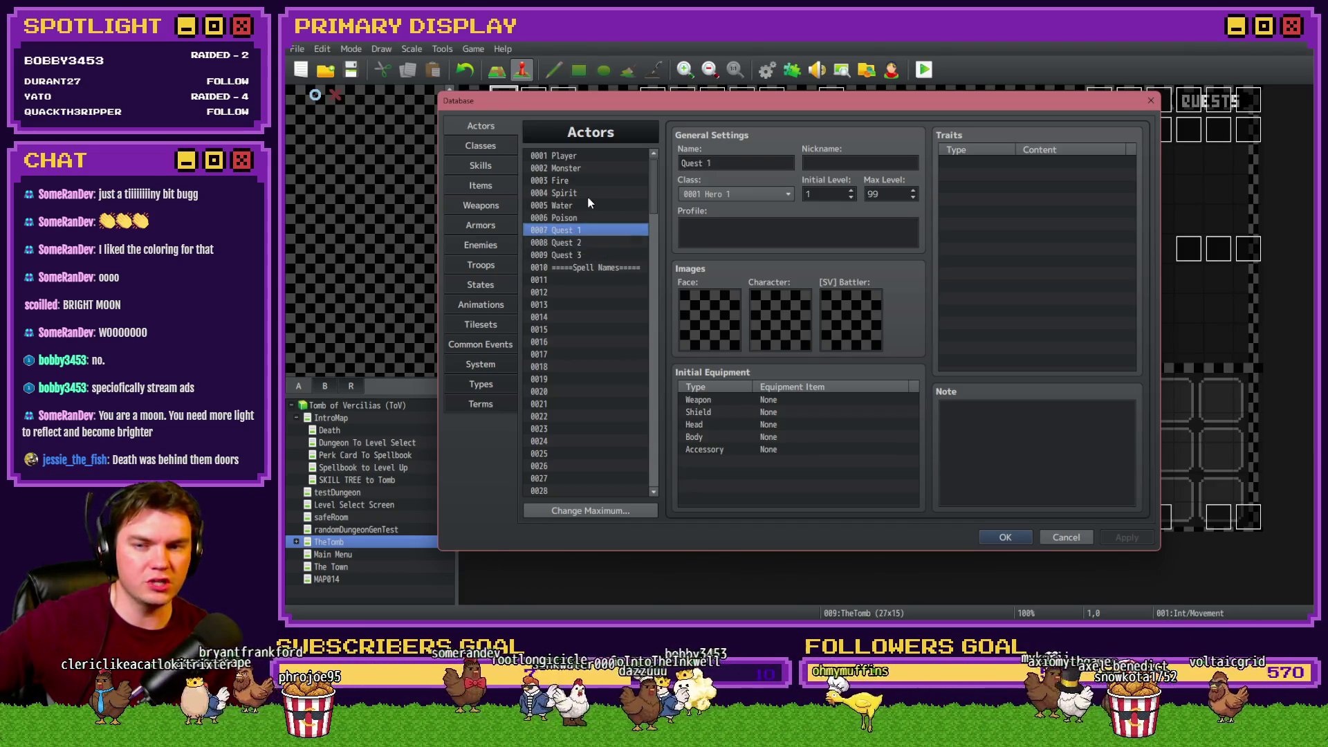
pyautogui.press('Up')
pyautogui.press('Up')
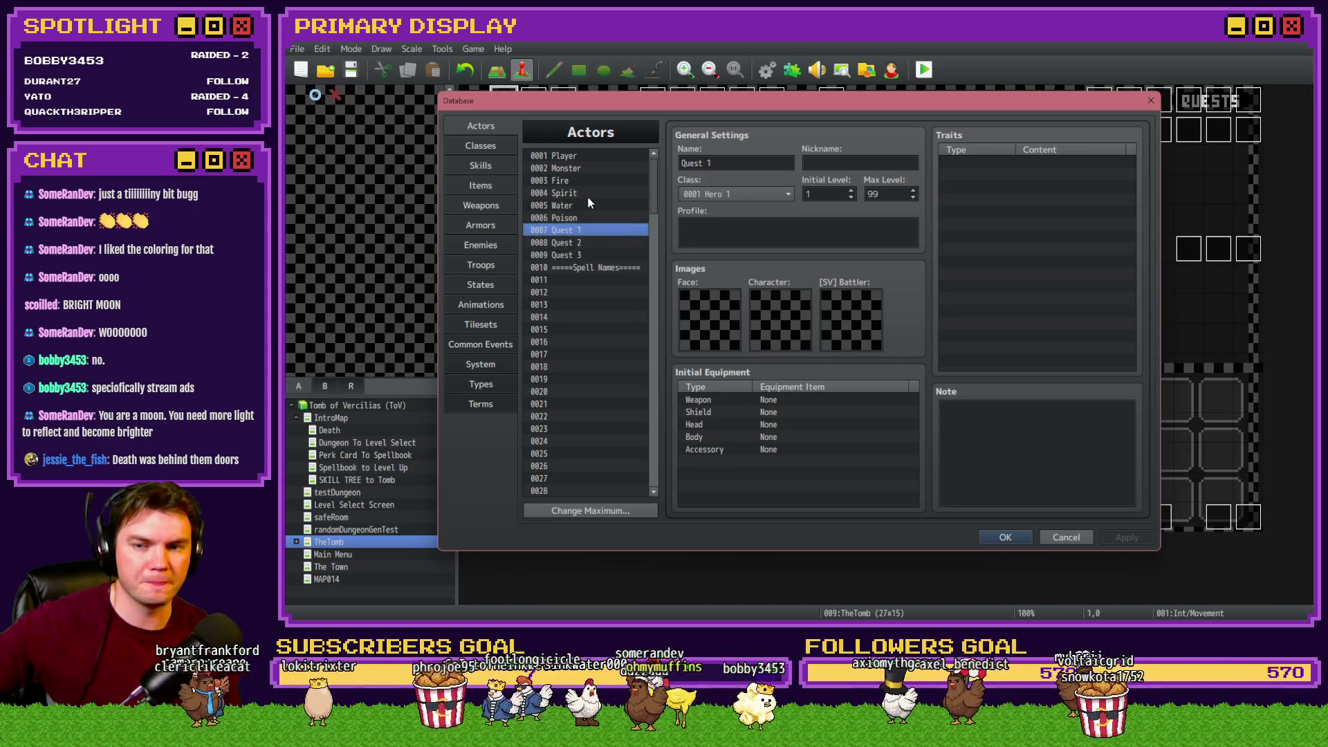
pyautogui.click(736, 166)
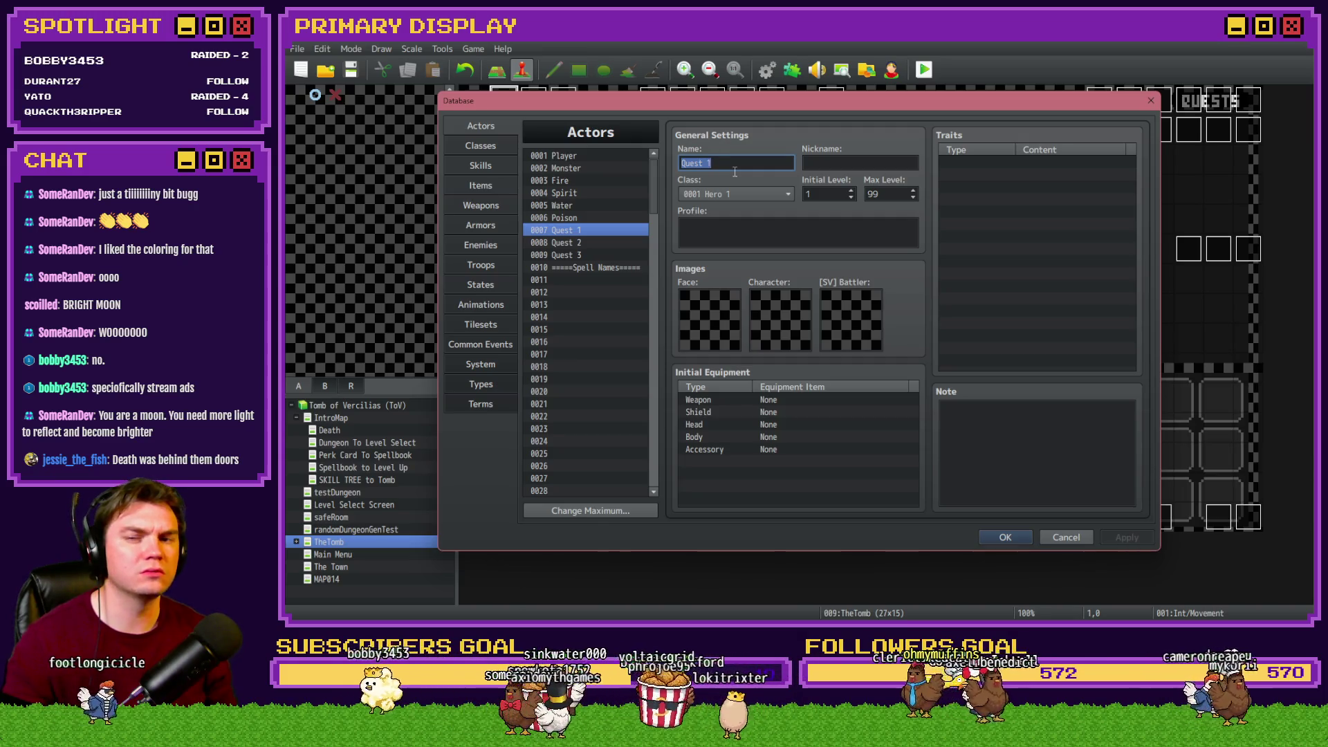
# Close the Database with OK and reopen it on the Animations page
pyautogui.click(1014, 535)
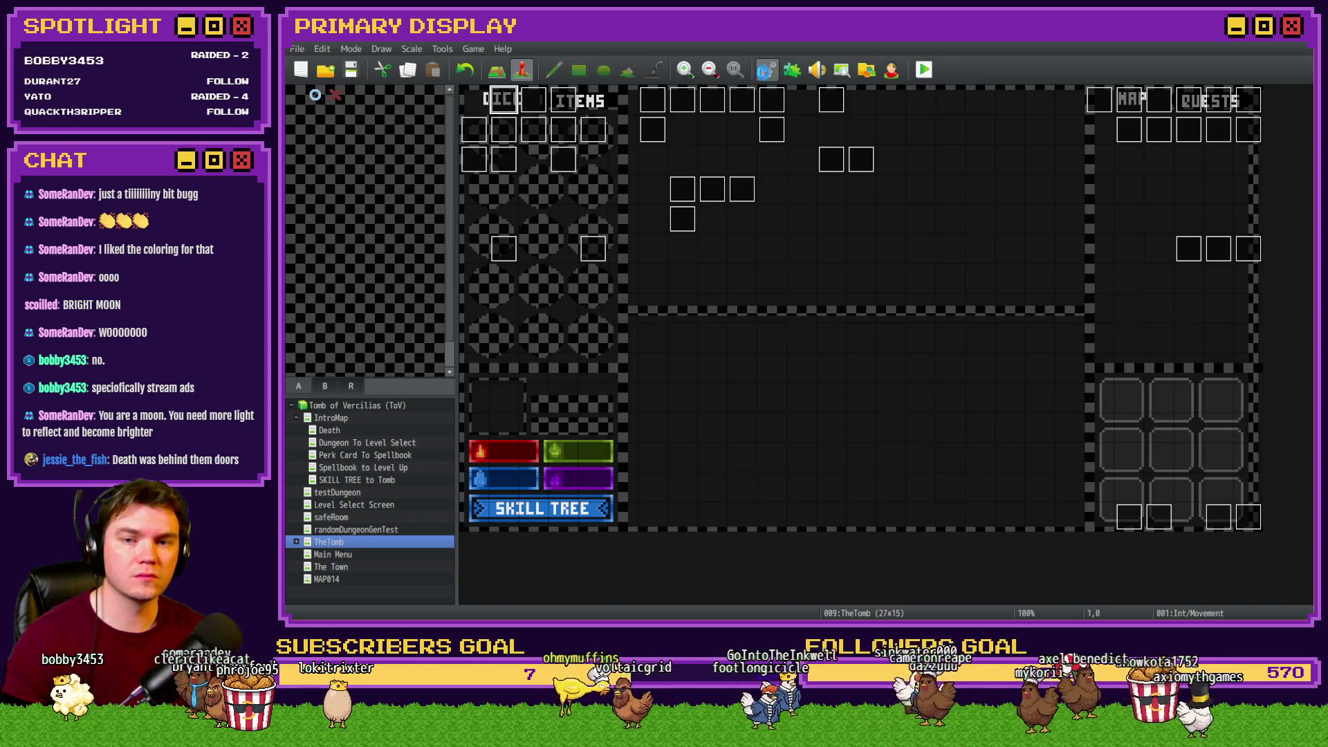
pyautogui.click(765, 69)
pyautogui.click(498, 306)
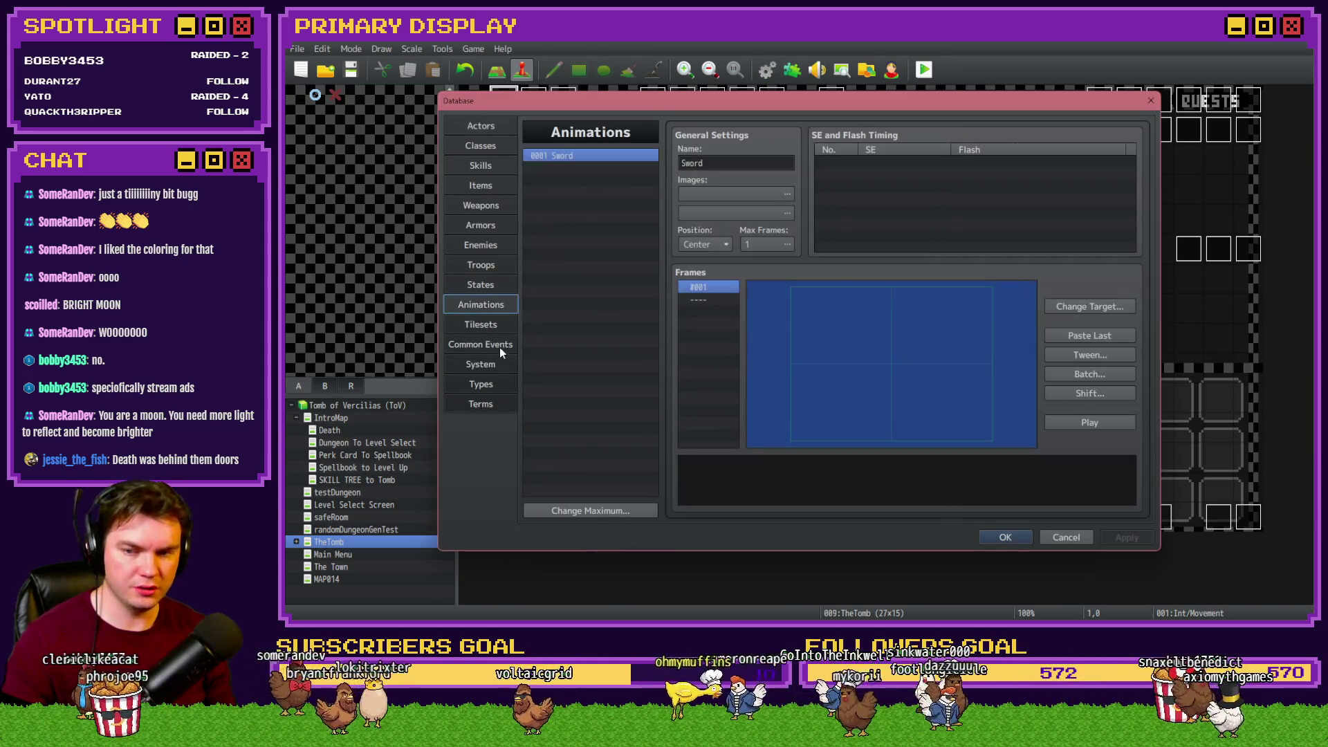
# Open the RTG v2.0 common event, review its door-lock commands and check empty common event 0016
pyautogui.click(500, 346)
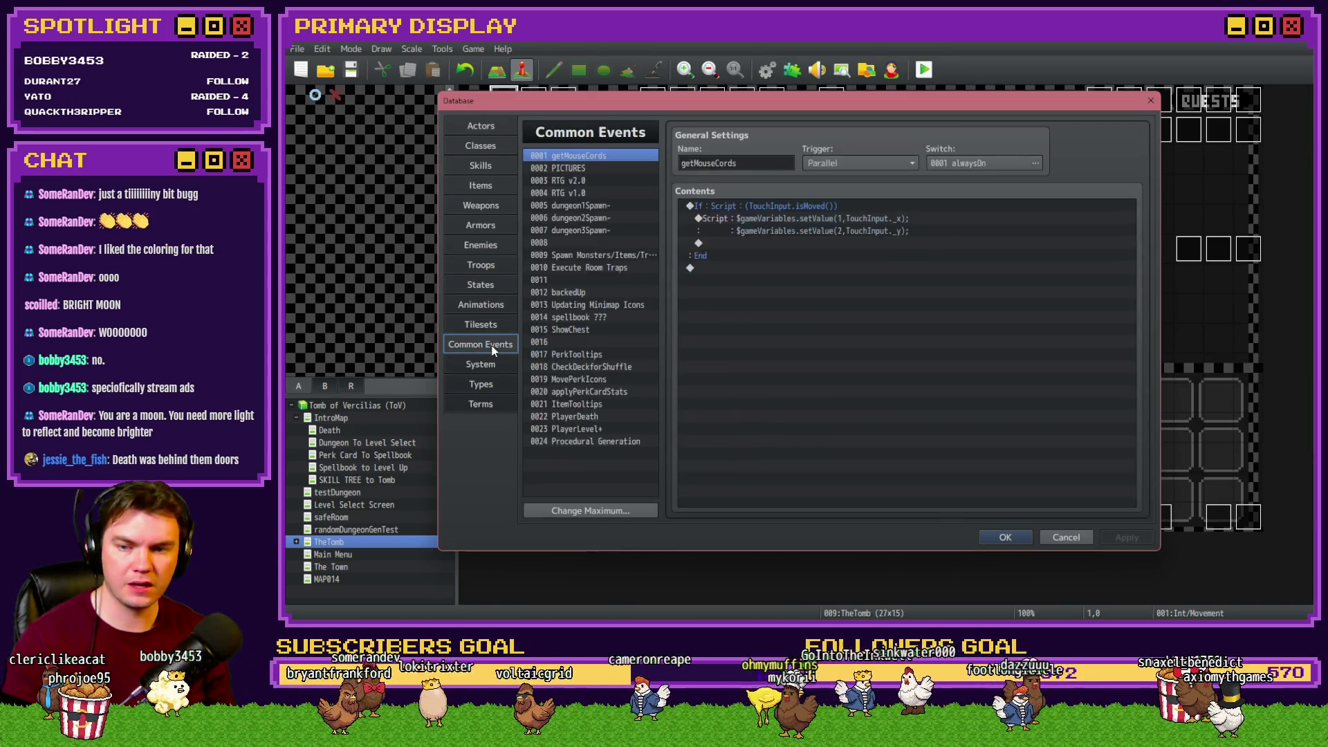
pyautogui.click(581, 180)
pyautogui.scroll(-2, 982, 337)
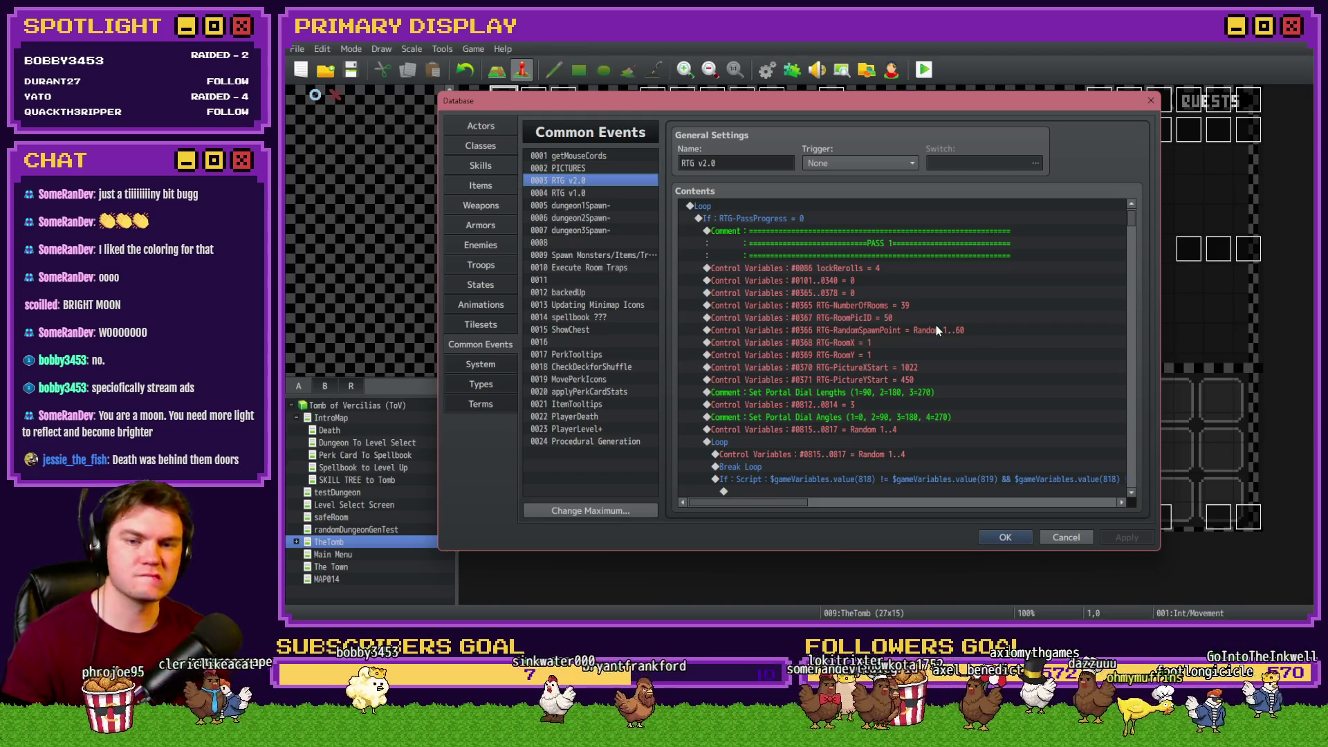
pyautogui.scroll(-2, 873, 297)
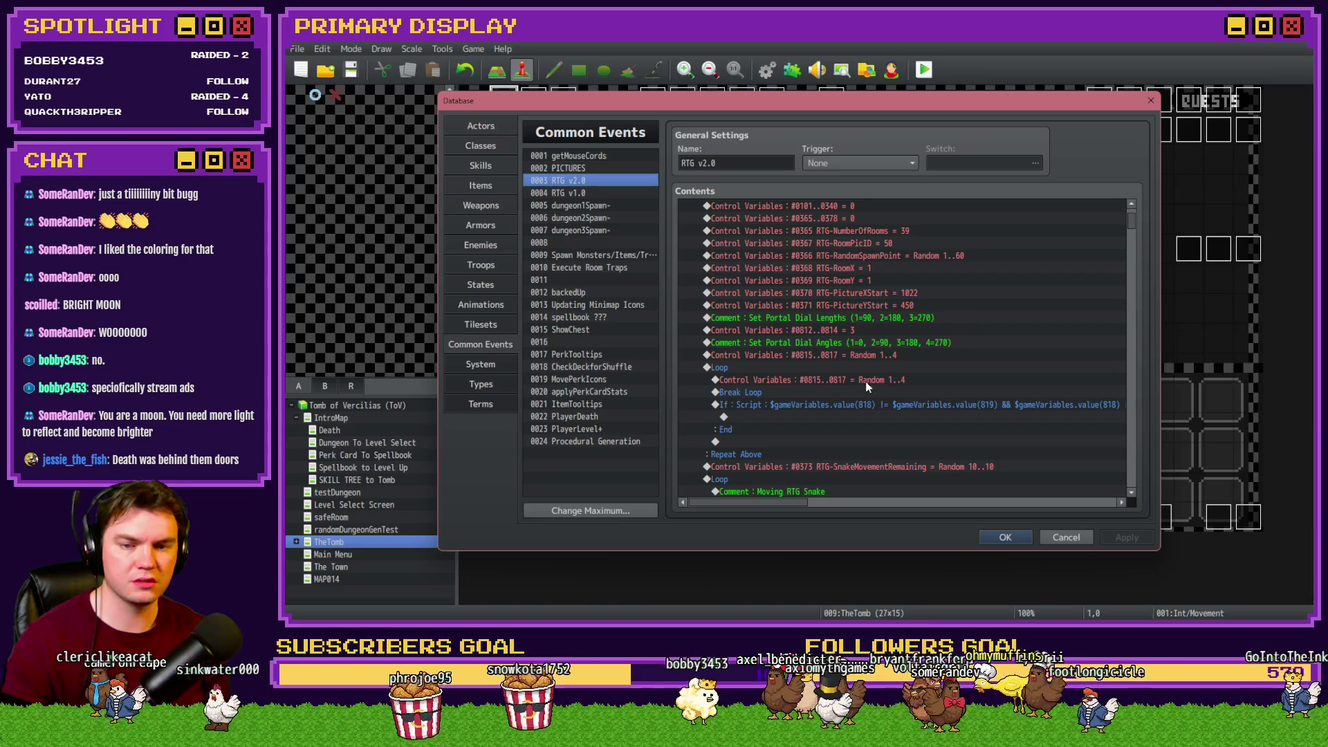
pyautogui.moveTo(1130, 221); pyautogui.dragTo(1120, 507)
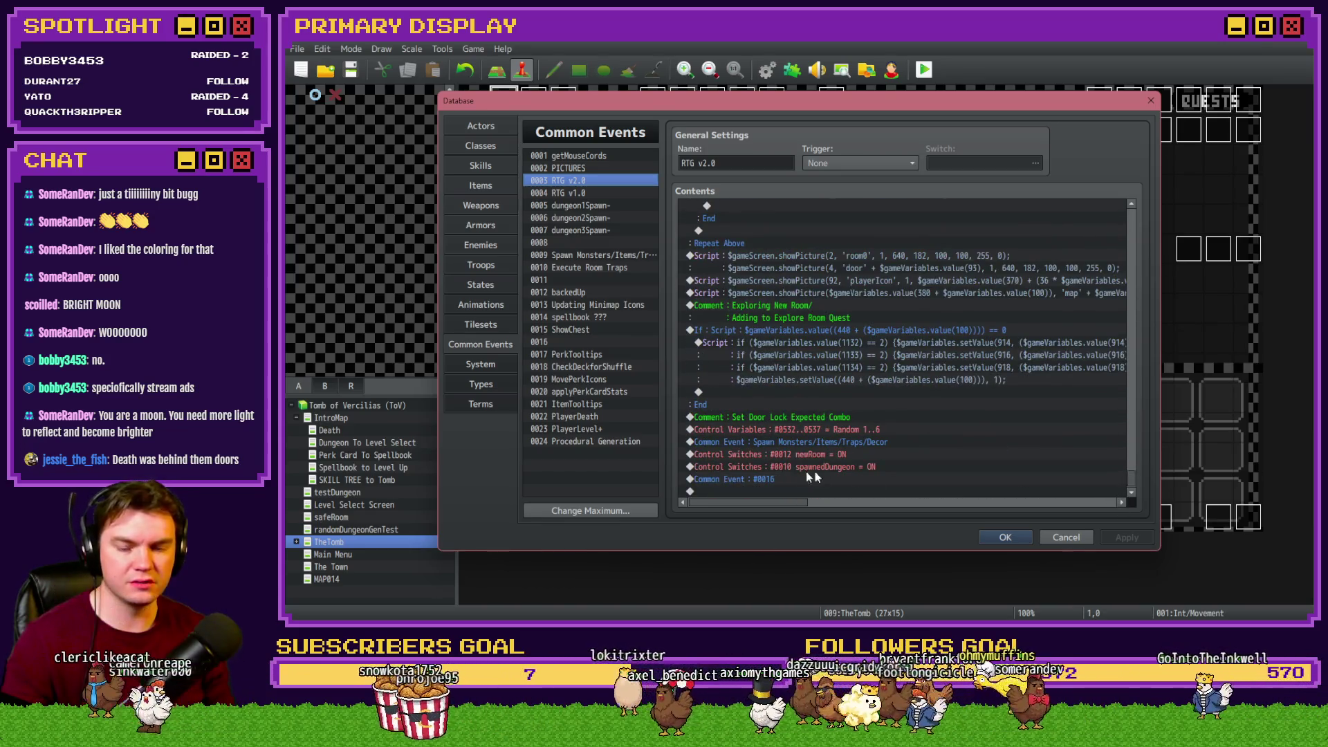
pyautogui.moveTo(755, 420); pyautogui.dragTo(760, 487)
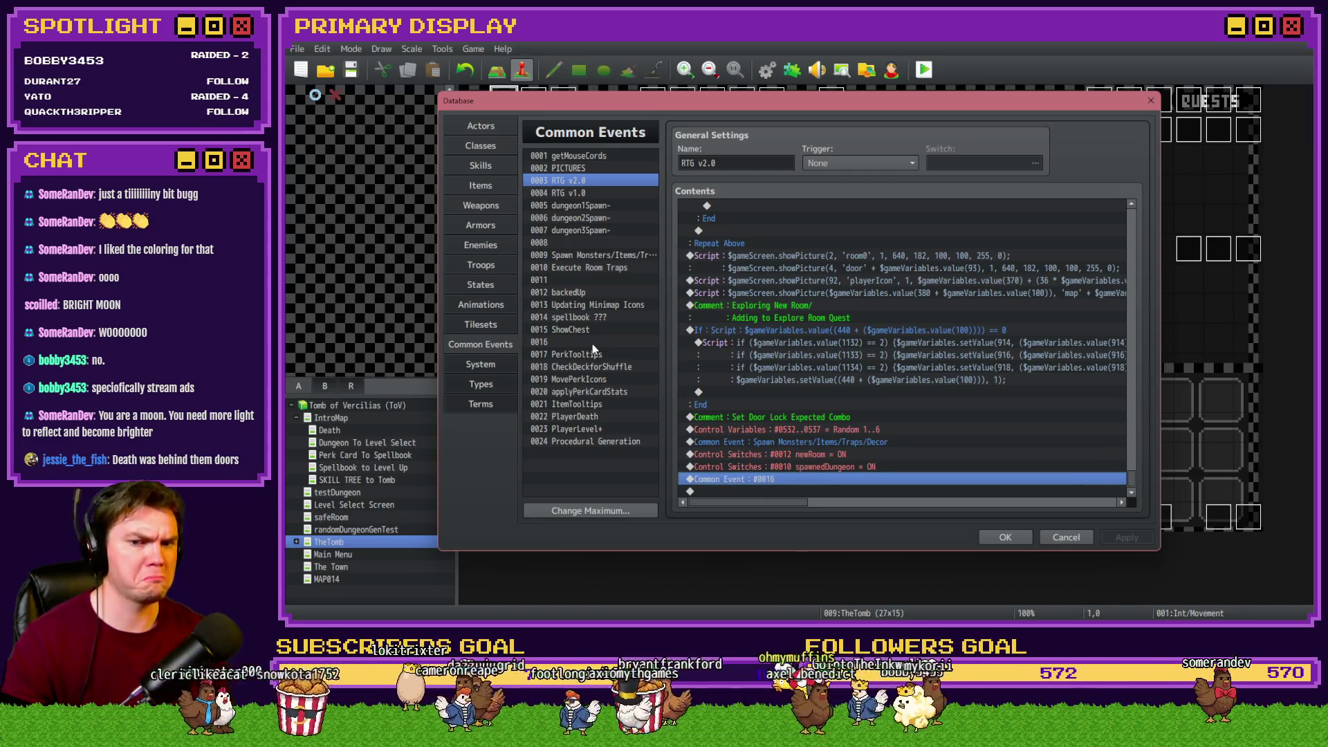
pyautogui.click(592, 343)
pyautogui.click(581, 181)
pyautogui.moveTo(1132, 217); pyautogui.dragTo(1133, 498)
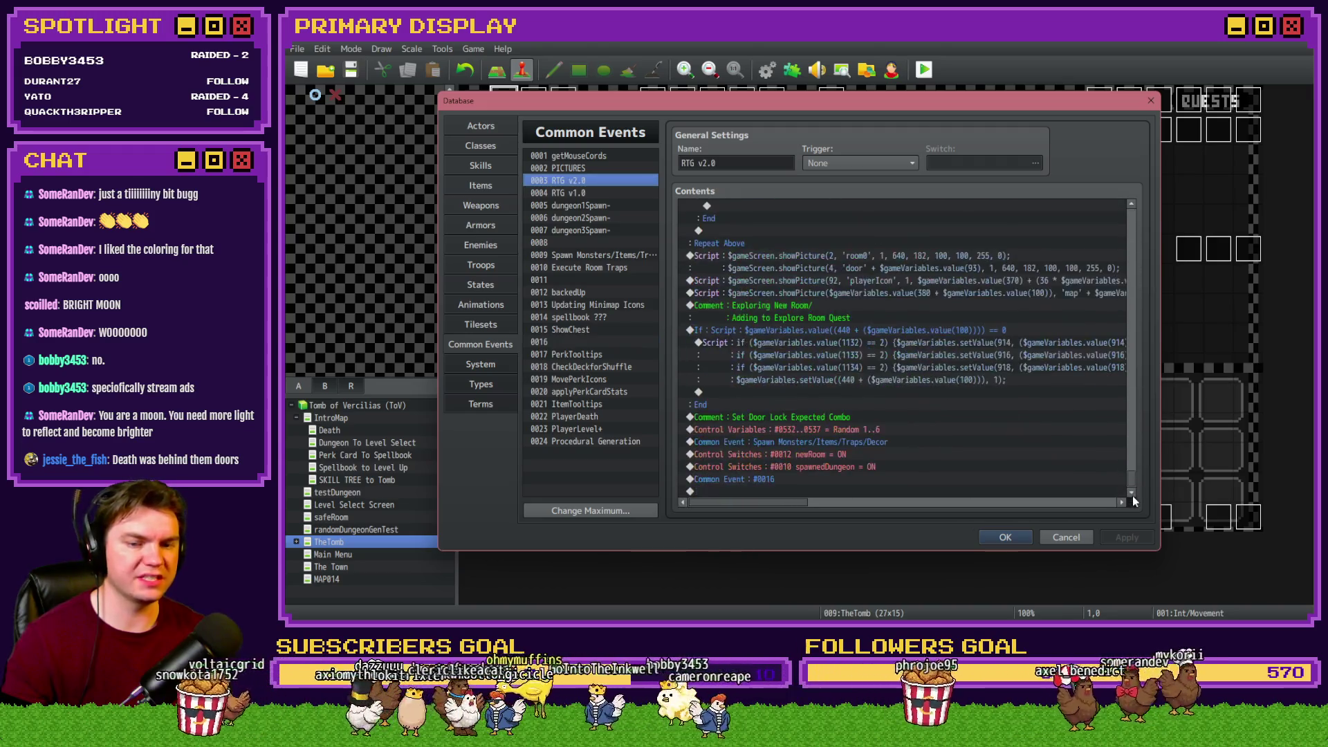
# Delete the Common Event #0016 call and open the insert command list after the quest block
pyautogui.click(796, 480)
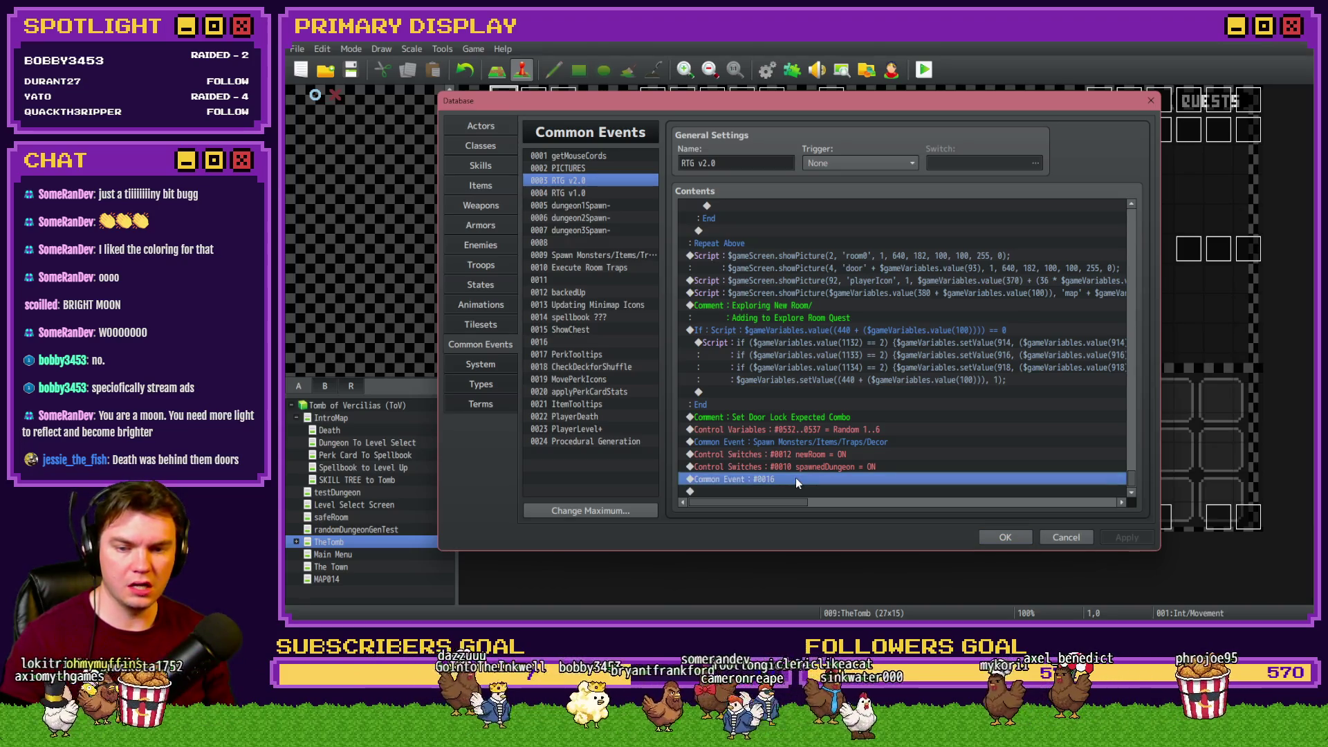
pyautogui.press('Delete')
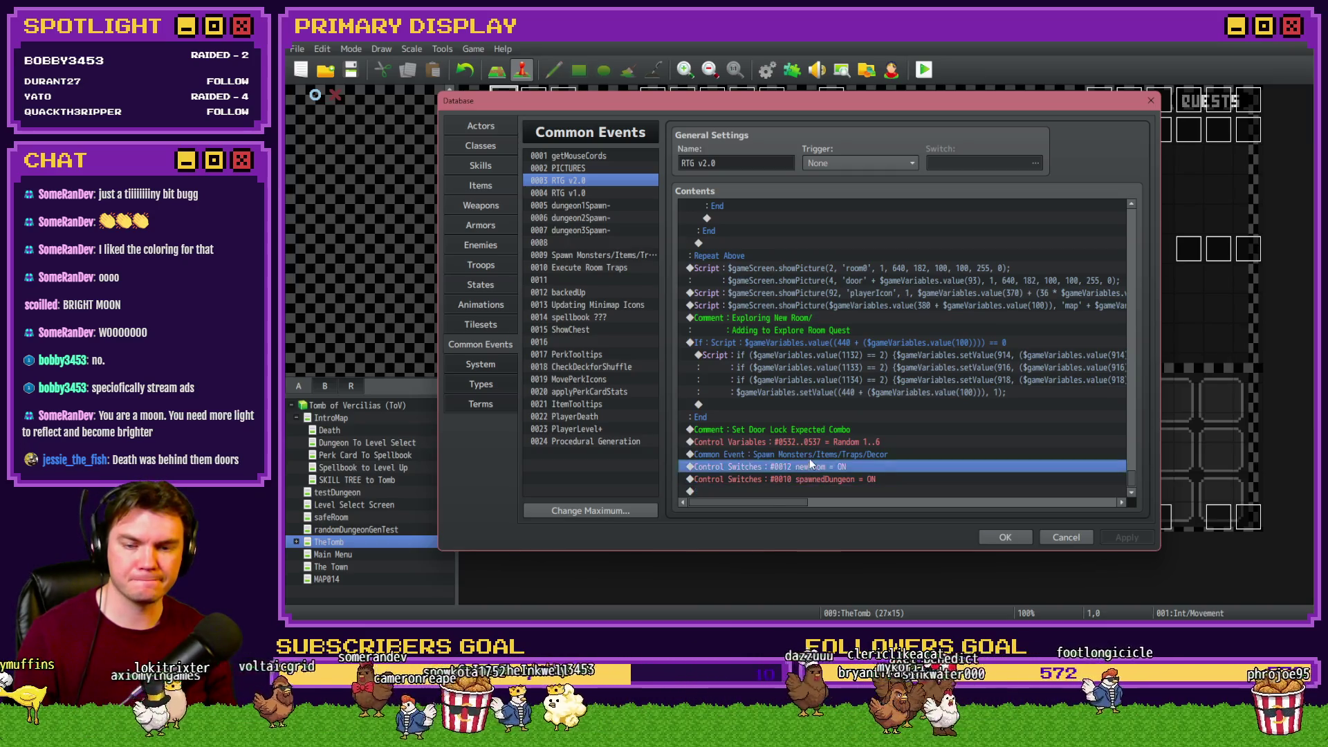
pyautogui.click(811, 455)
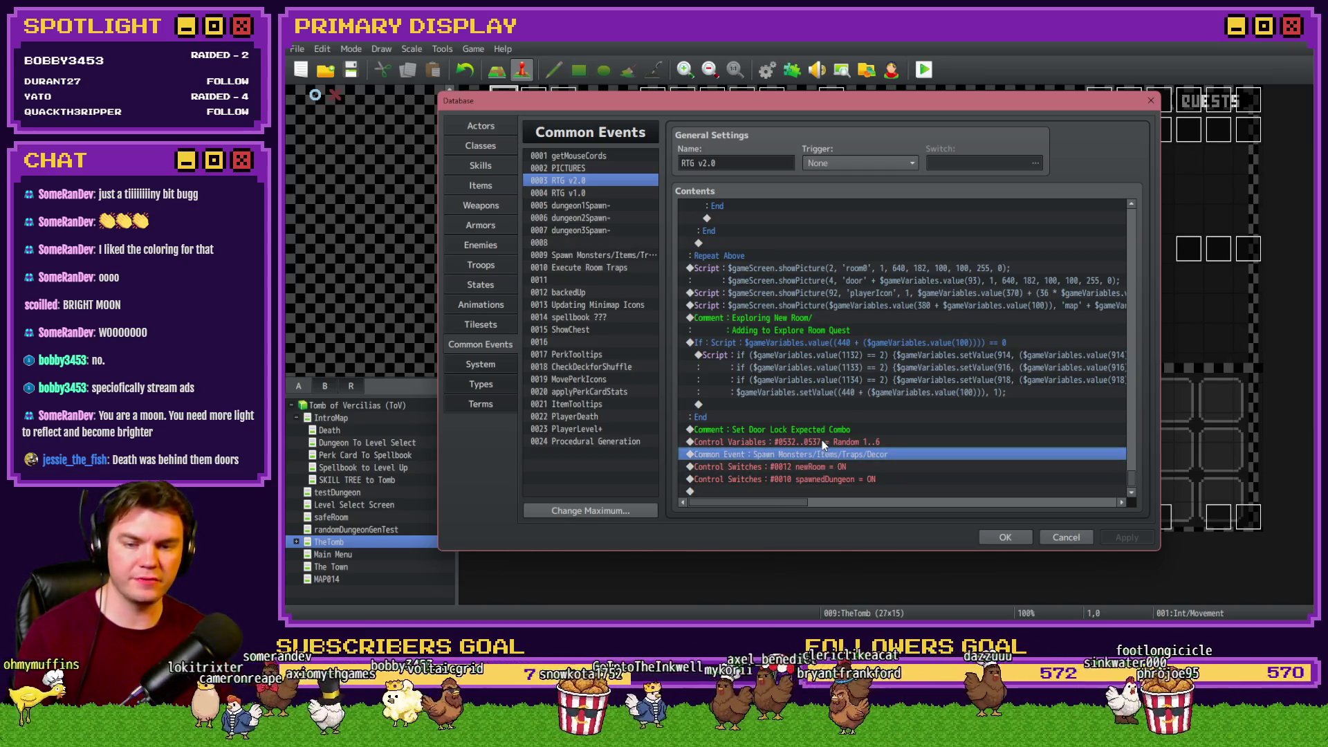
pyautogui.click(821, 430)
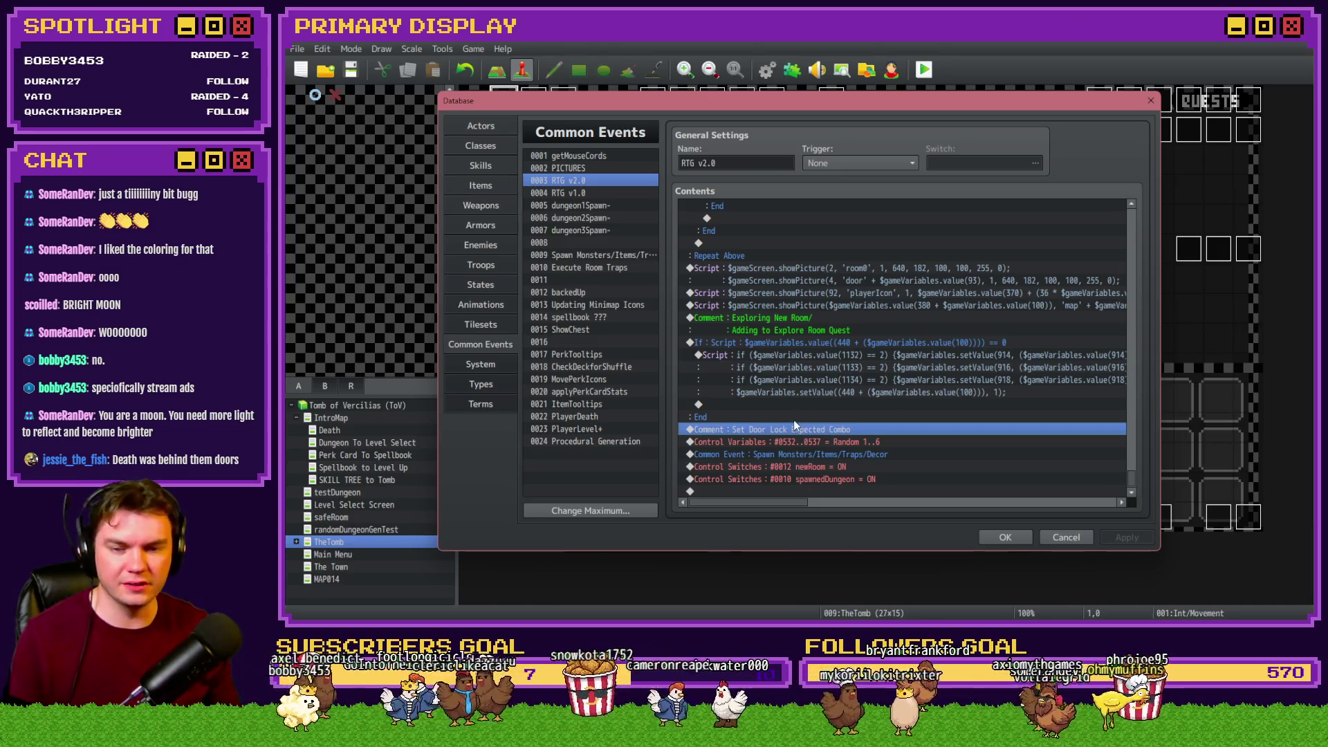
pyautogui.click(794, 421)
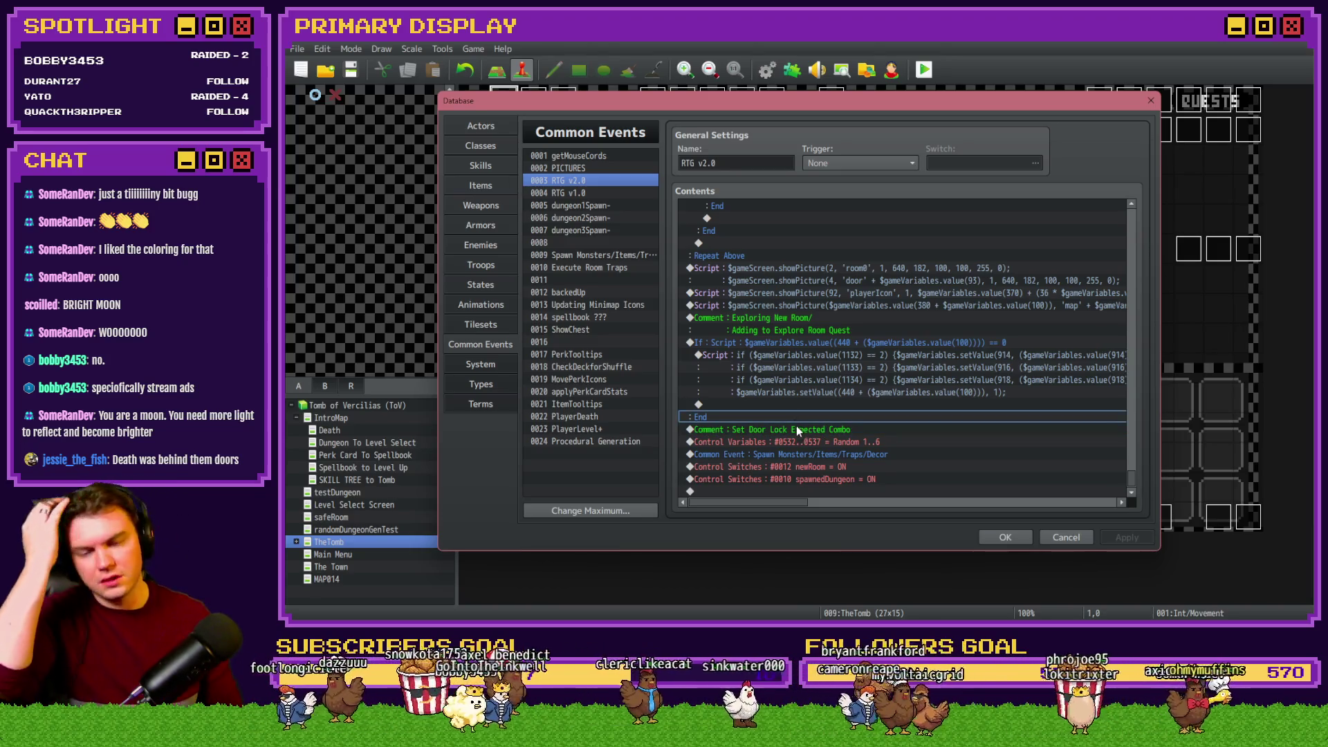
pyautogui.press('Insert')
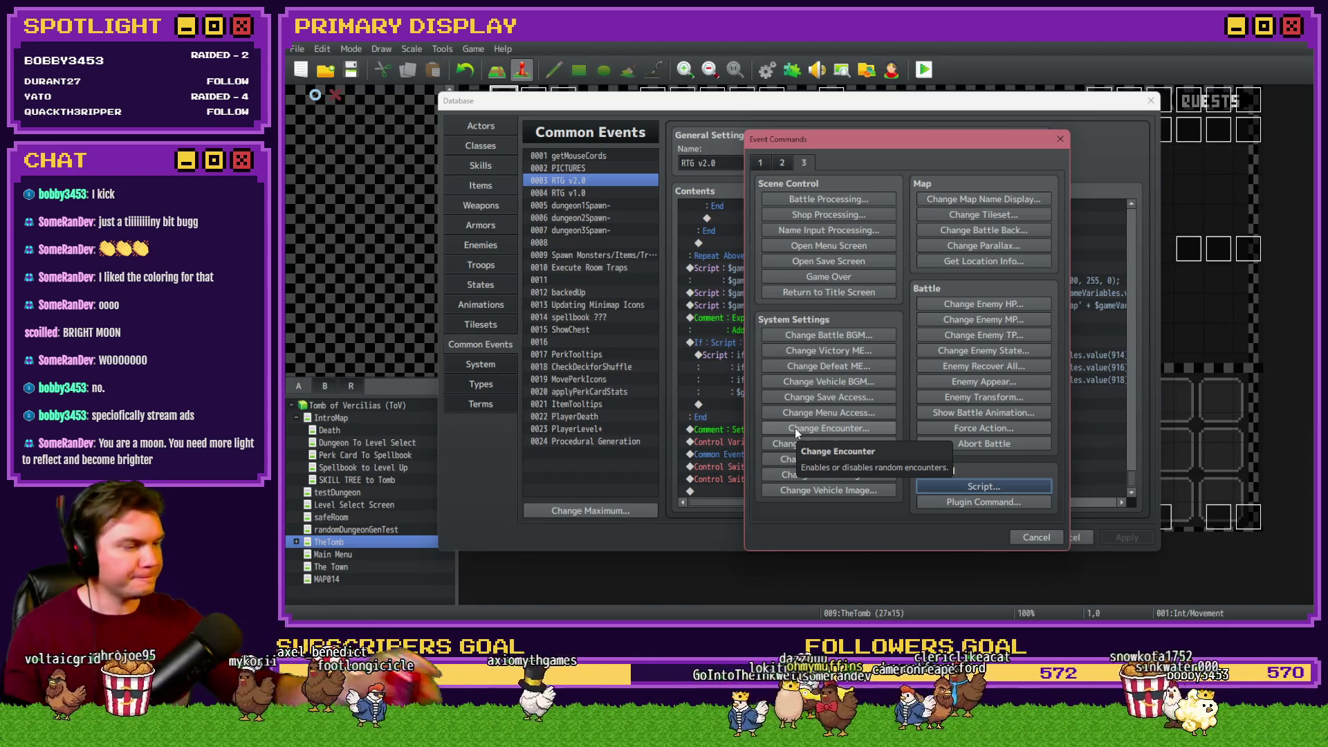
# Add a 'Spawn Exit Options' comment before an empty Loop and open the command list inside it
pyautogui.click(957, 488)
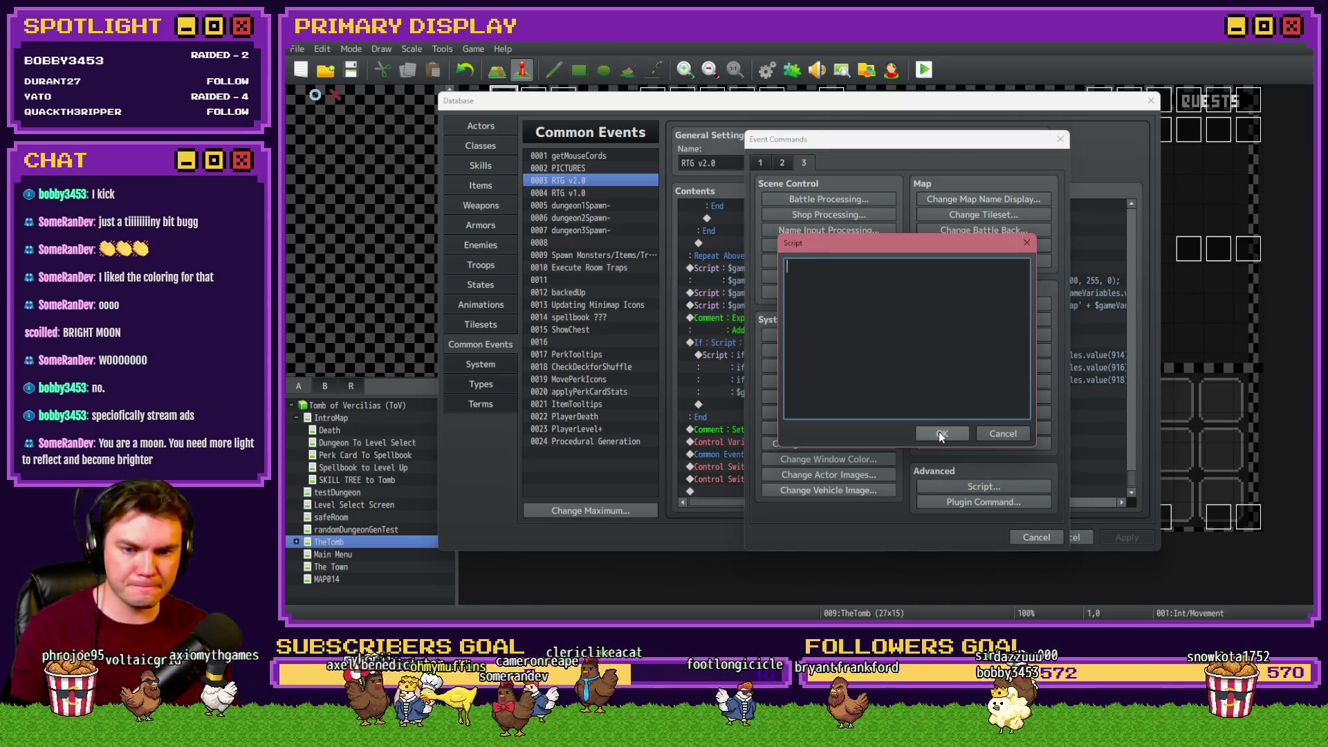
pyautogui.click(990, 430)
pyautogui.click(760, 163)
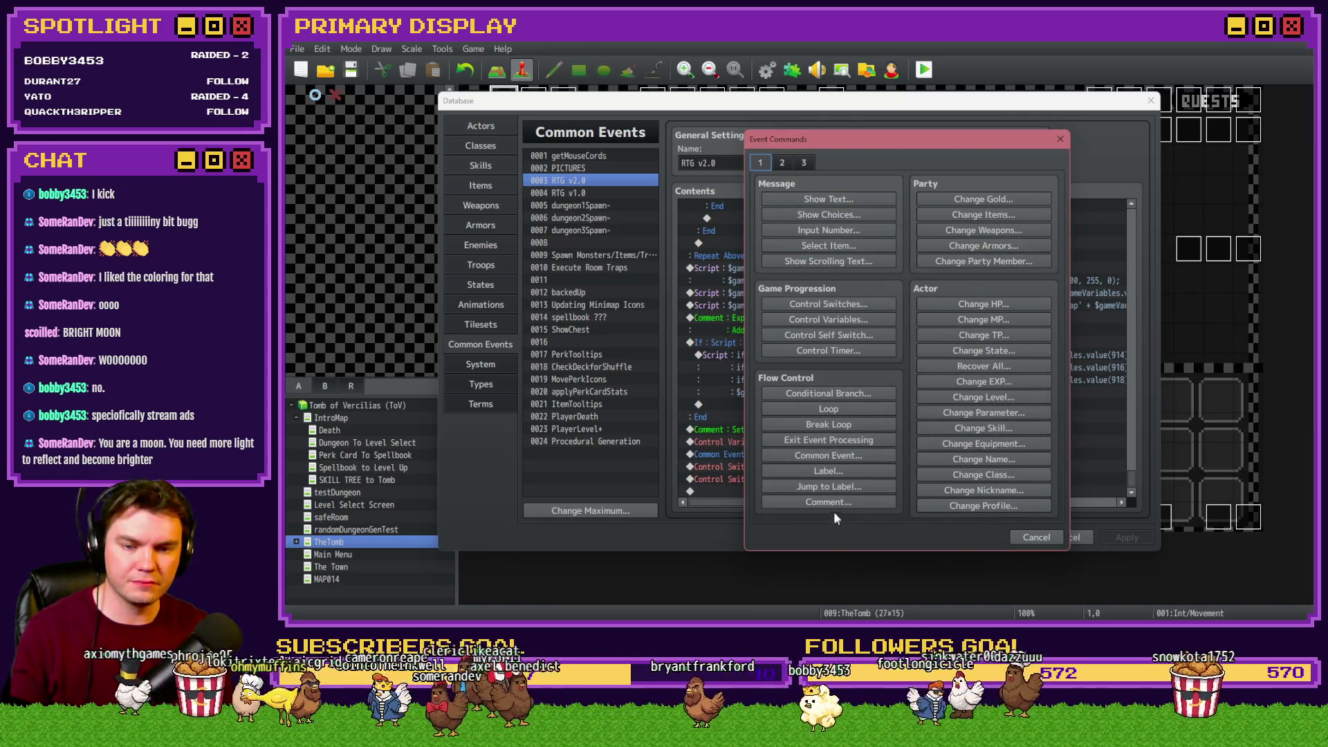
pyautogui.click(836, 503)
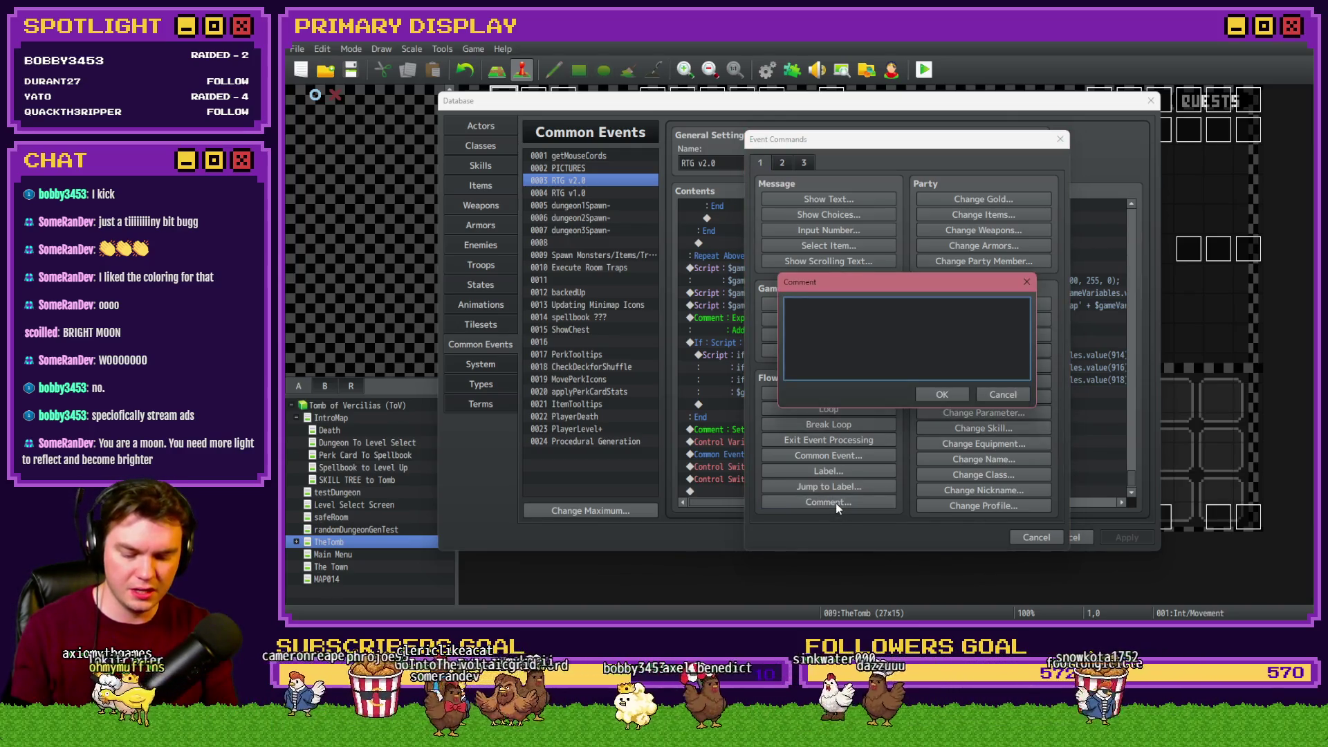
pyautogui.write('Sp')
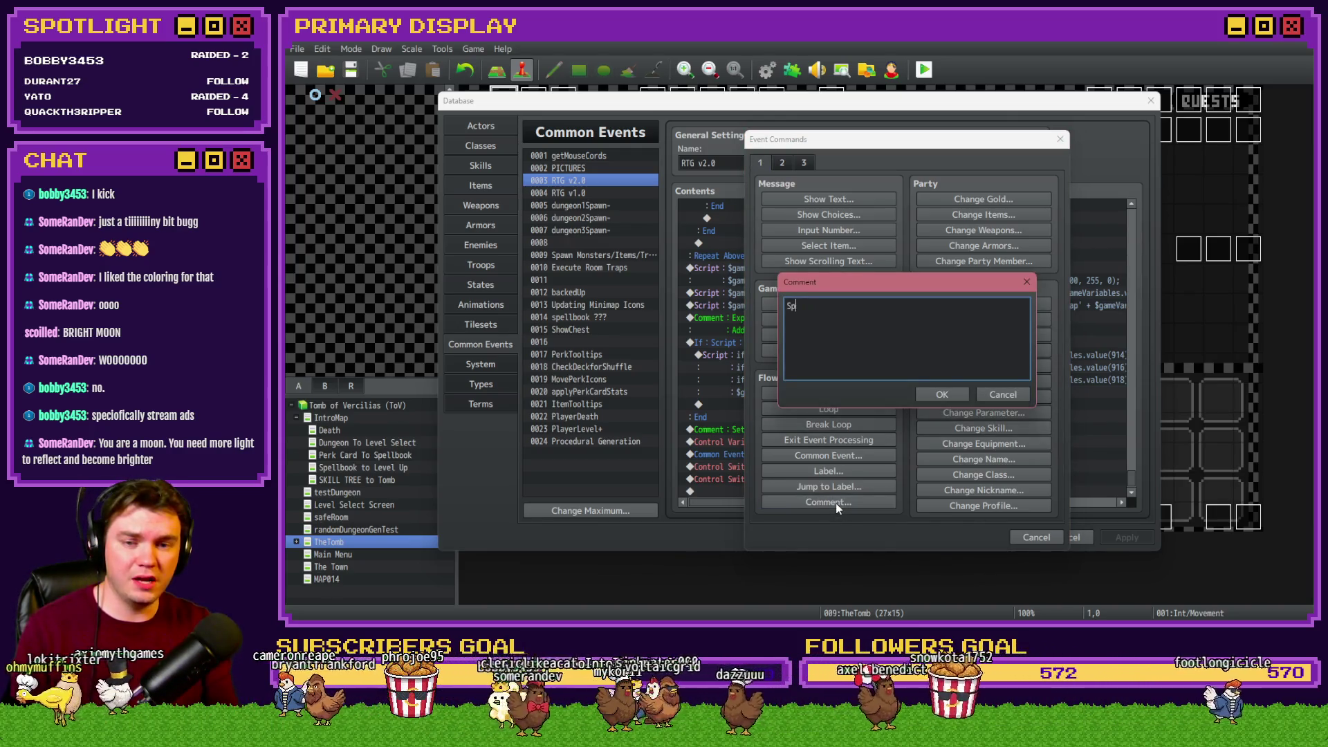
pyautogui.write('awn Exit ')
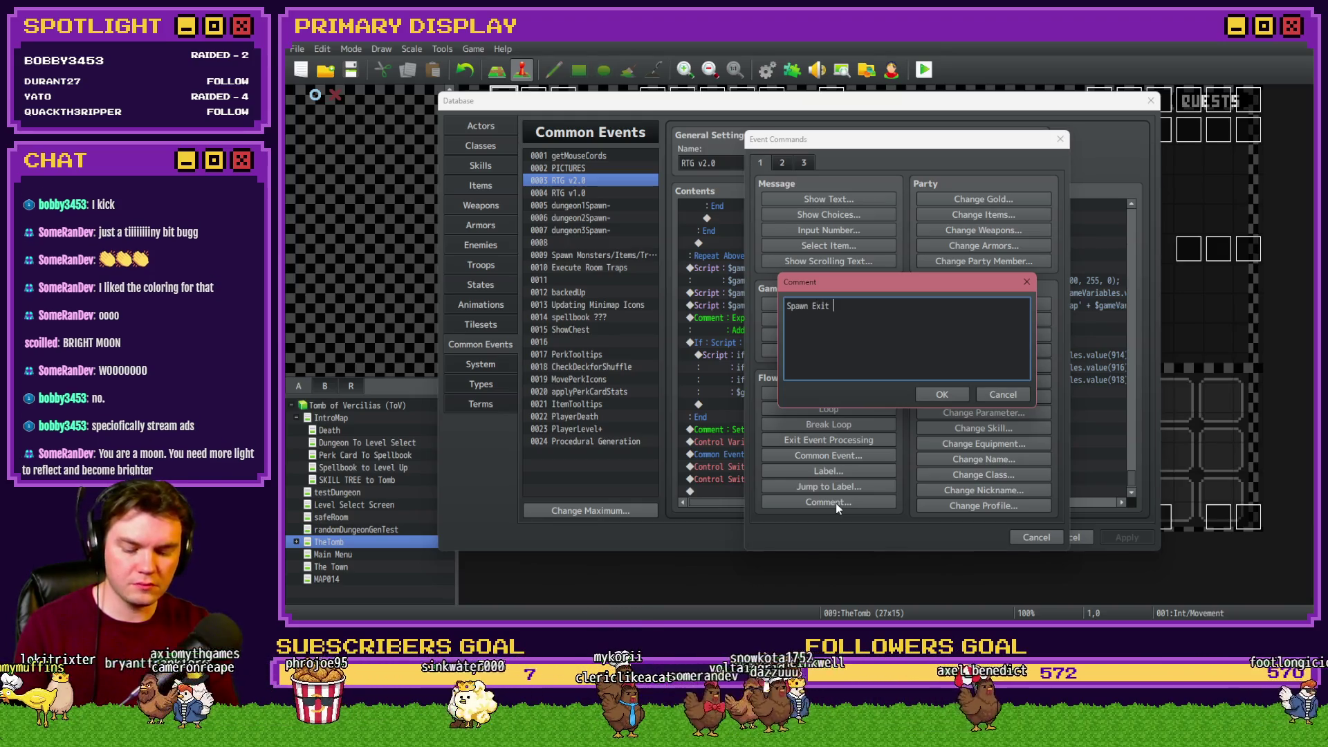
pyautogui.write('0ptions')
pyautogui.press('Return')
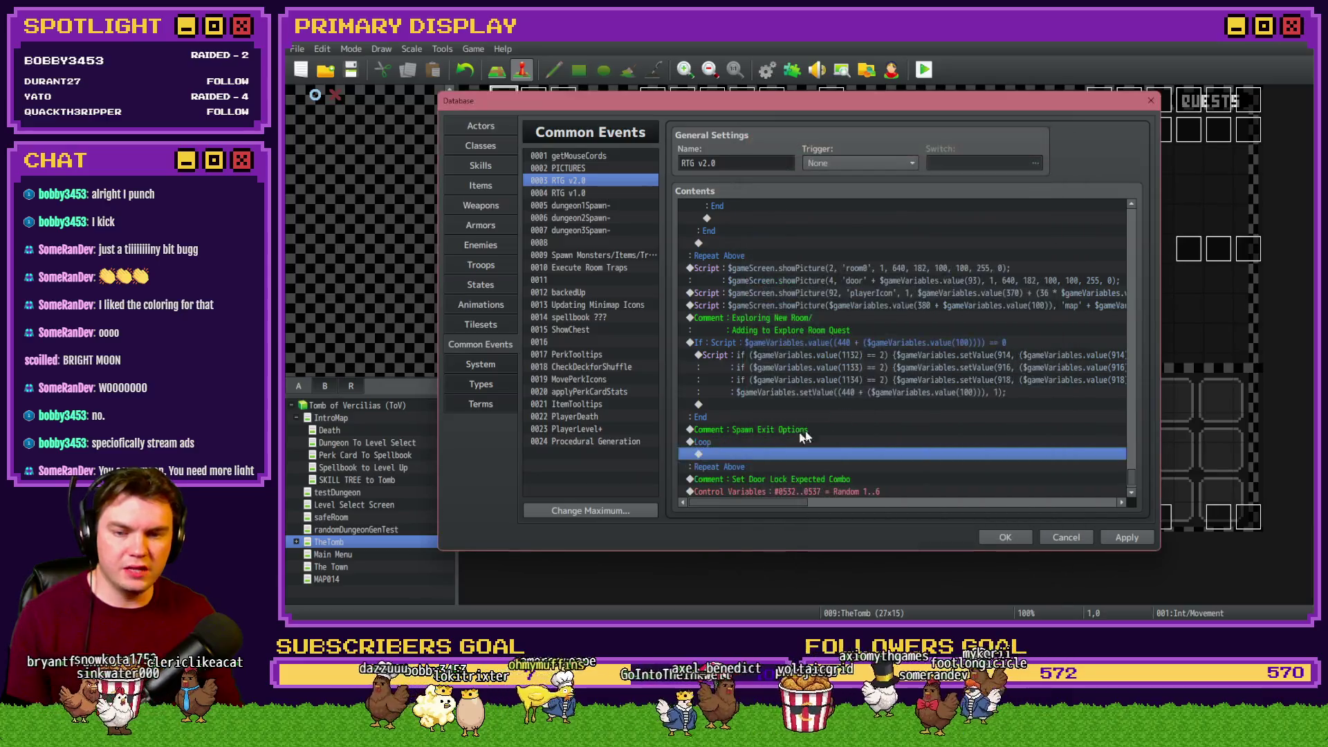
pyautogui.doubleClick(777, 447)
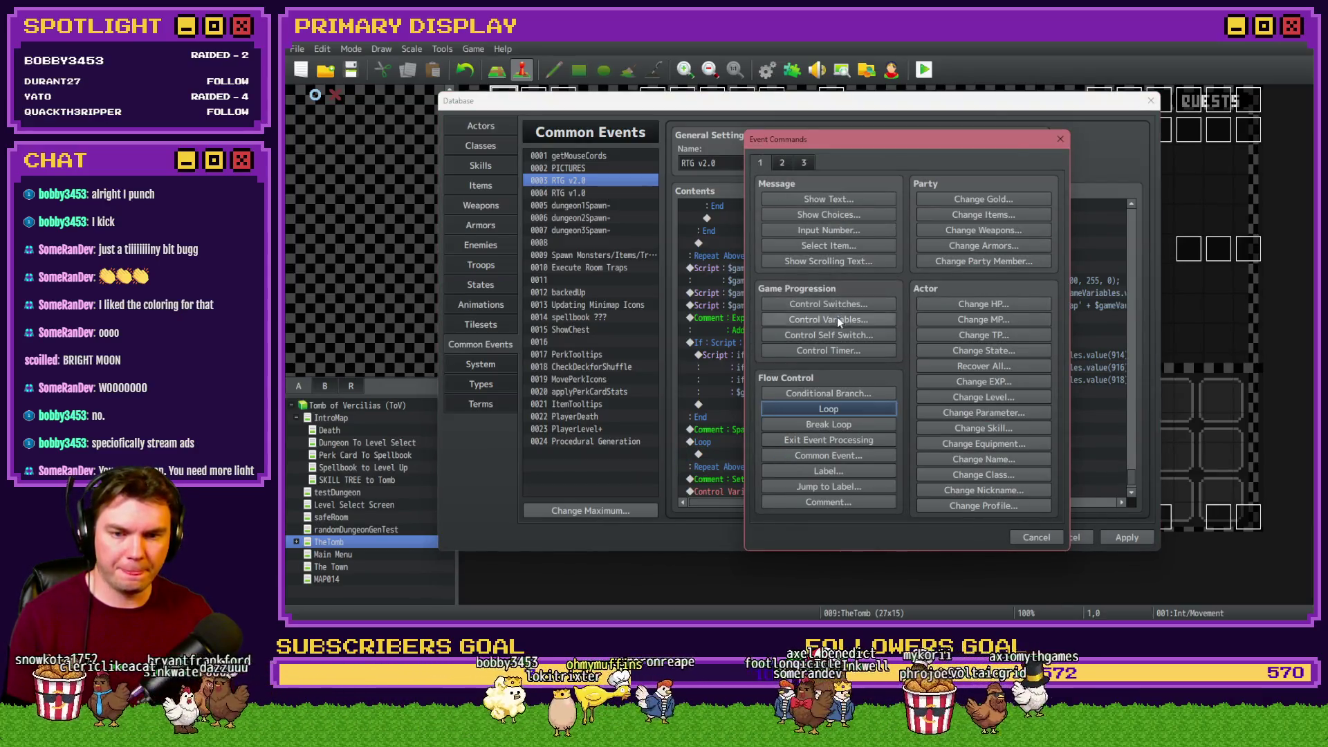
# Start a Control Variables command and browse the variable list to unused variable 0655
pyautogui.click(837, 317)
pyautogui.click(921, 255)
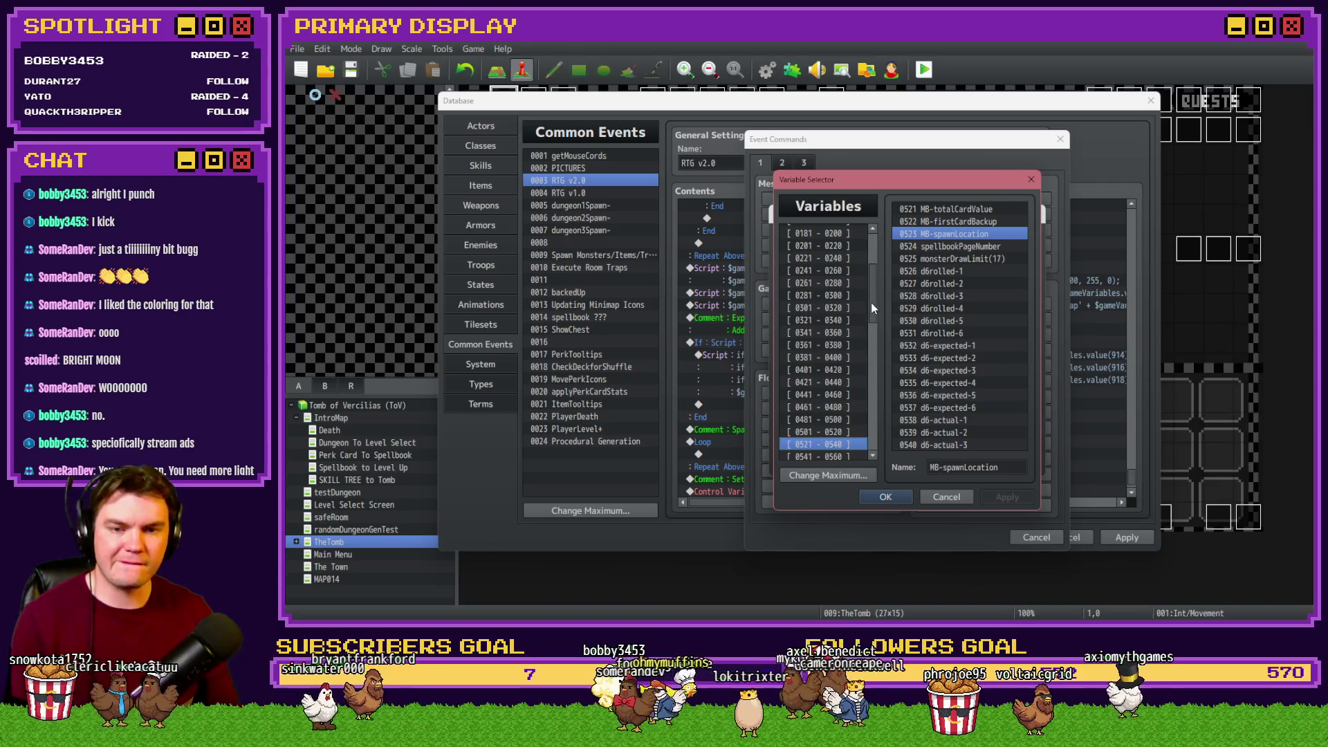
pyautogui.moveTo(870, 302); pyautogui.dragTo(852, 242)
pyautogui.click(850, 242)
pyautogui.press('Down')
pyautogui.press('Down')
pyautogui.press('Down')
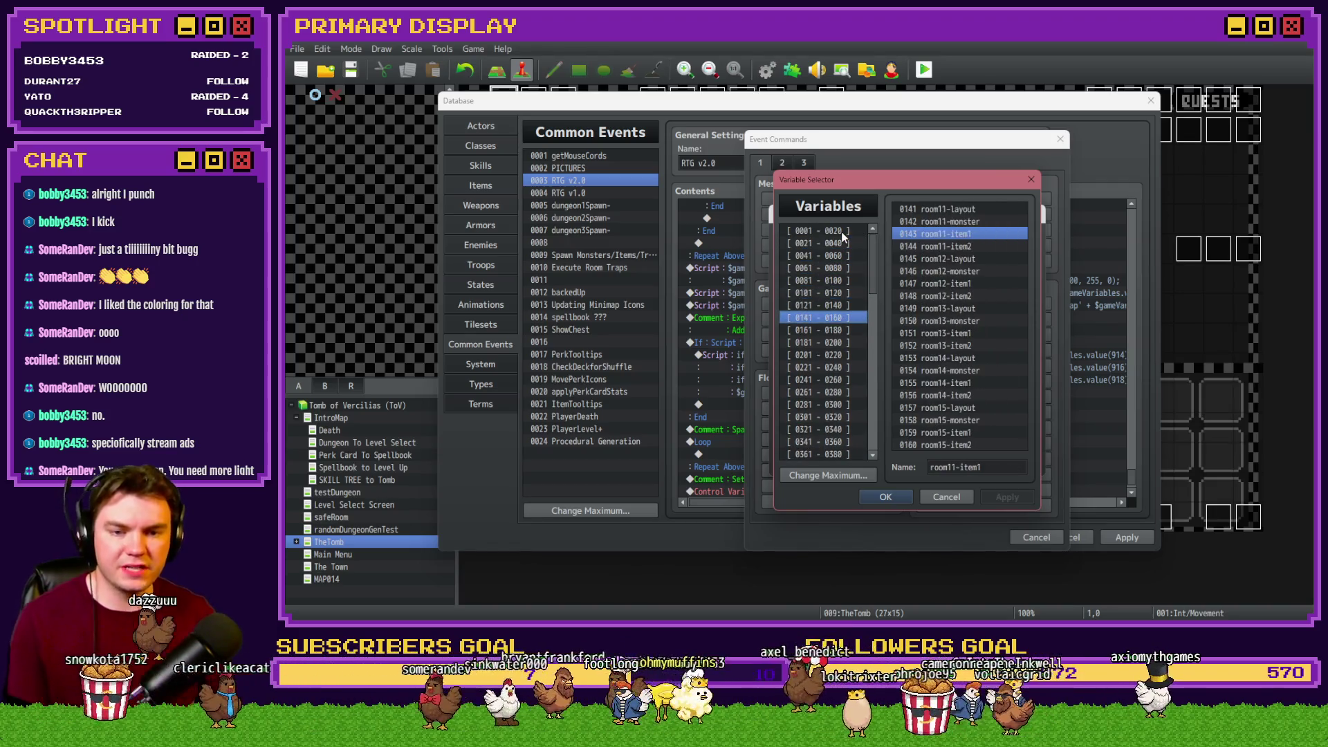
pyautogui.press('Down')
pyautogui.press('Down')
pyautogui.press('Down')
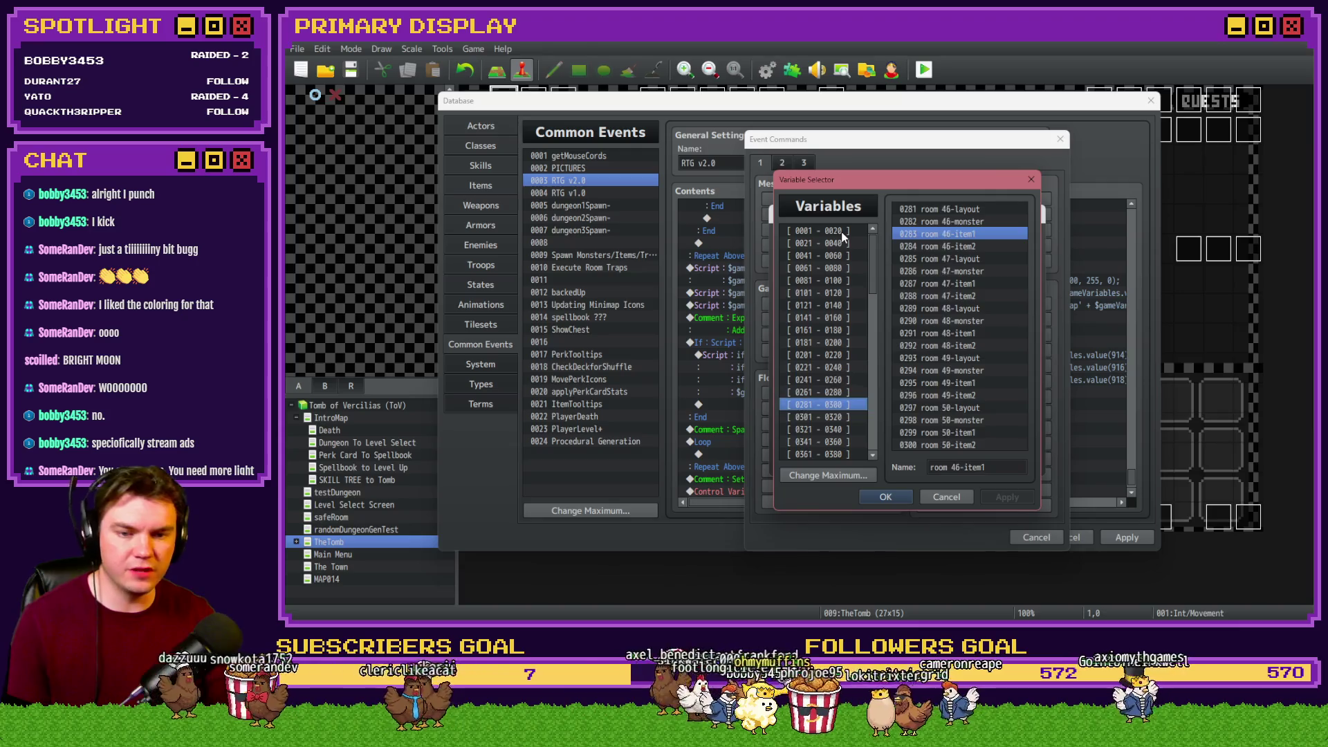
pyautogui.press('Down')
pyautogui.press('Down')
pyautogui.press('Down')
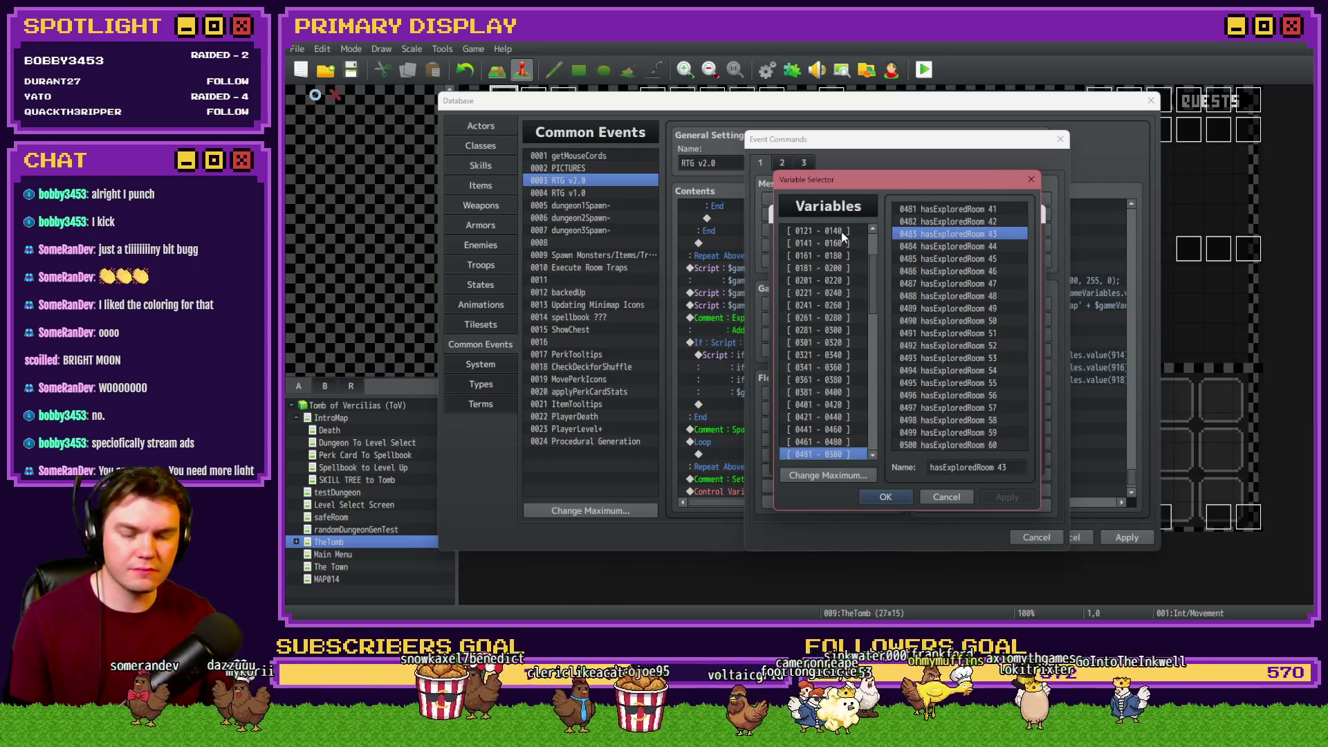
pyautogui.press('Down')
pyautogui.press('Down')
pyautogui.press('Down')
pyautogui.press('Down')
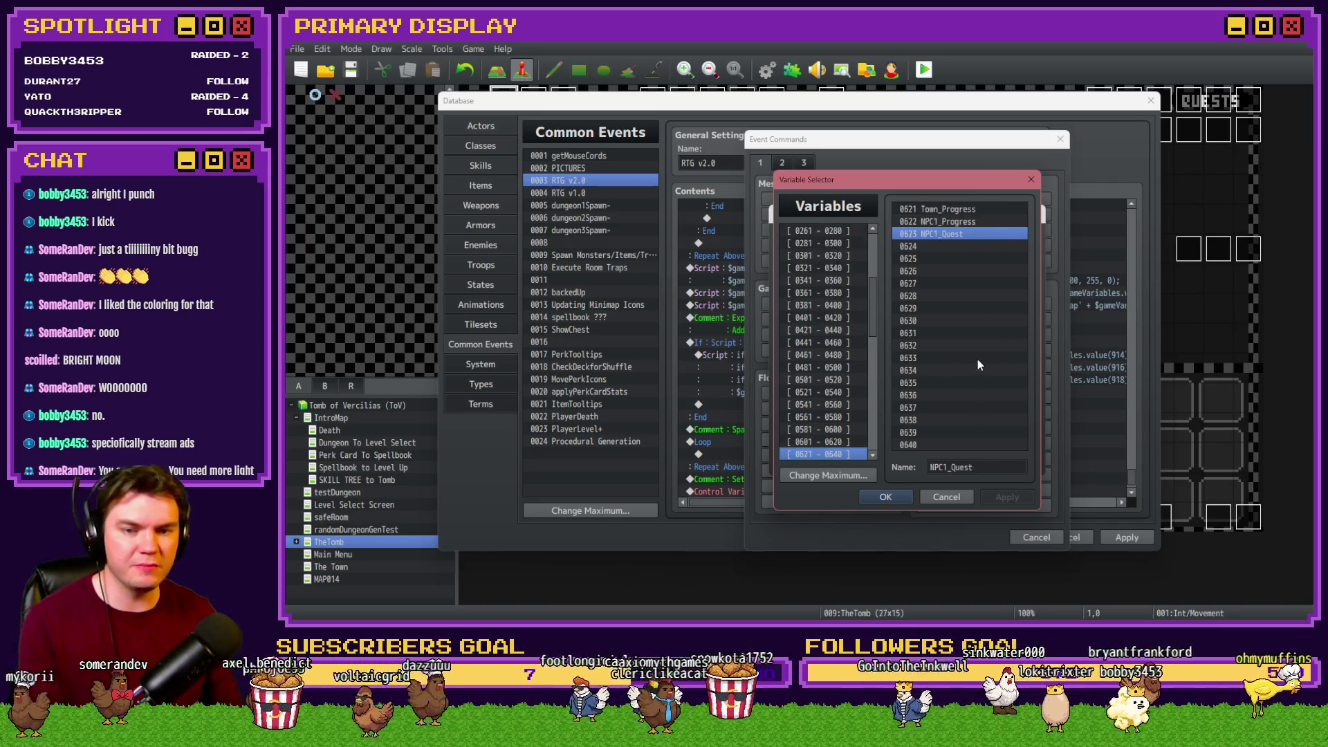
pyautogui.press('Down')
pyautogui.press('Down')
pyautogui.press('Up')
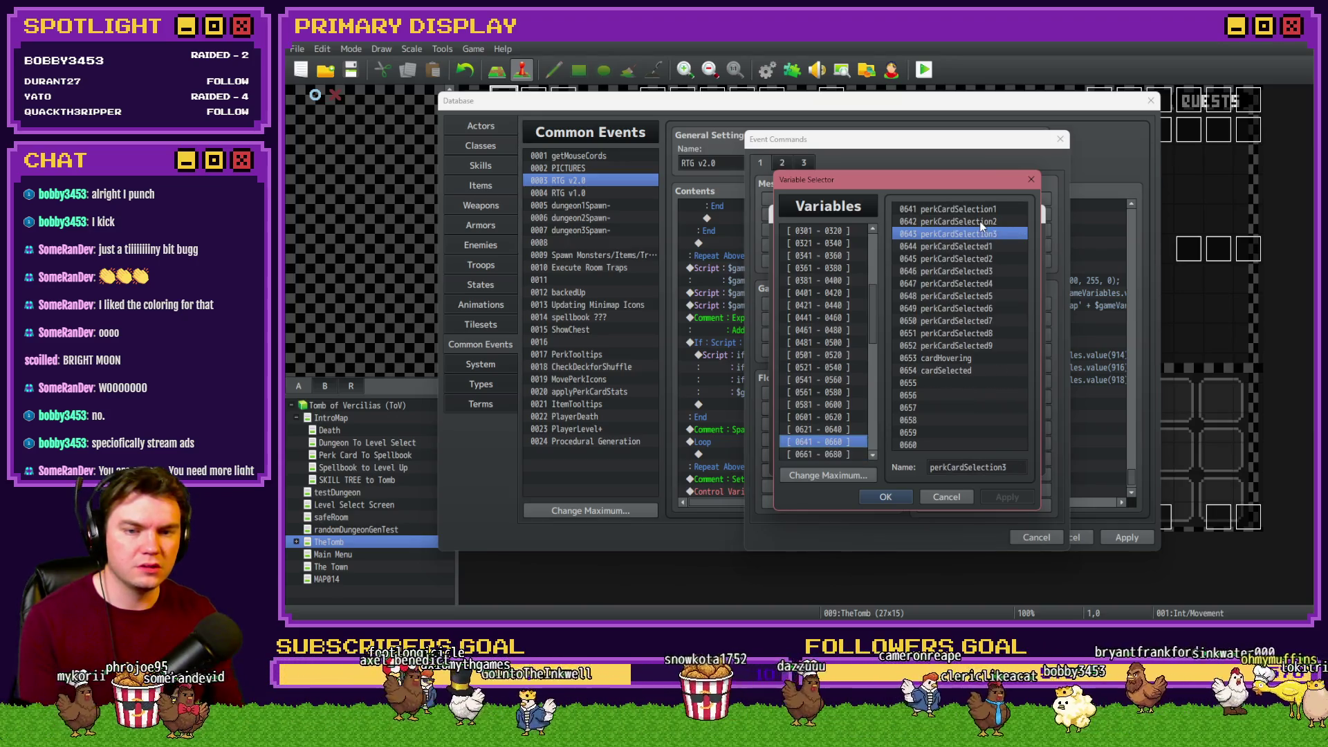
pyautogui.click(959, 380)
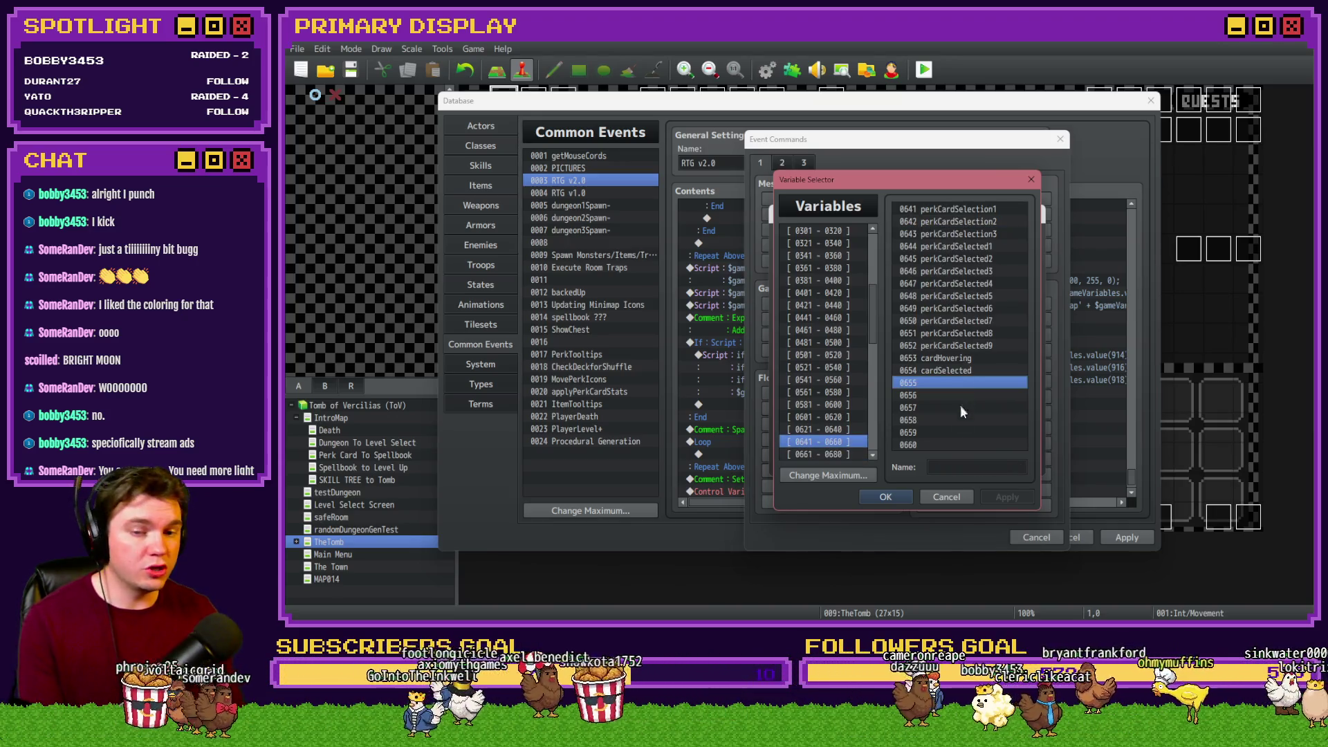
# Name variables 0655, 0656 and 0657 exitChoice1, exitChoice2 and exitChoice3
pyautogui.click(973, 468)
pyautogui.write('exitC')
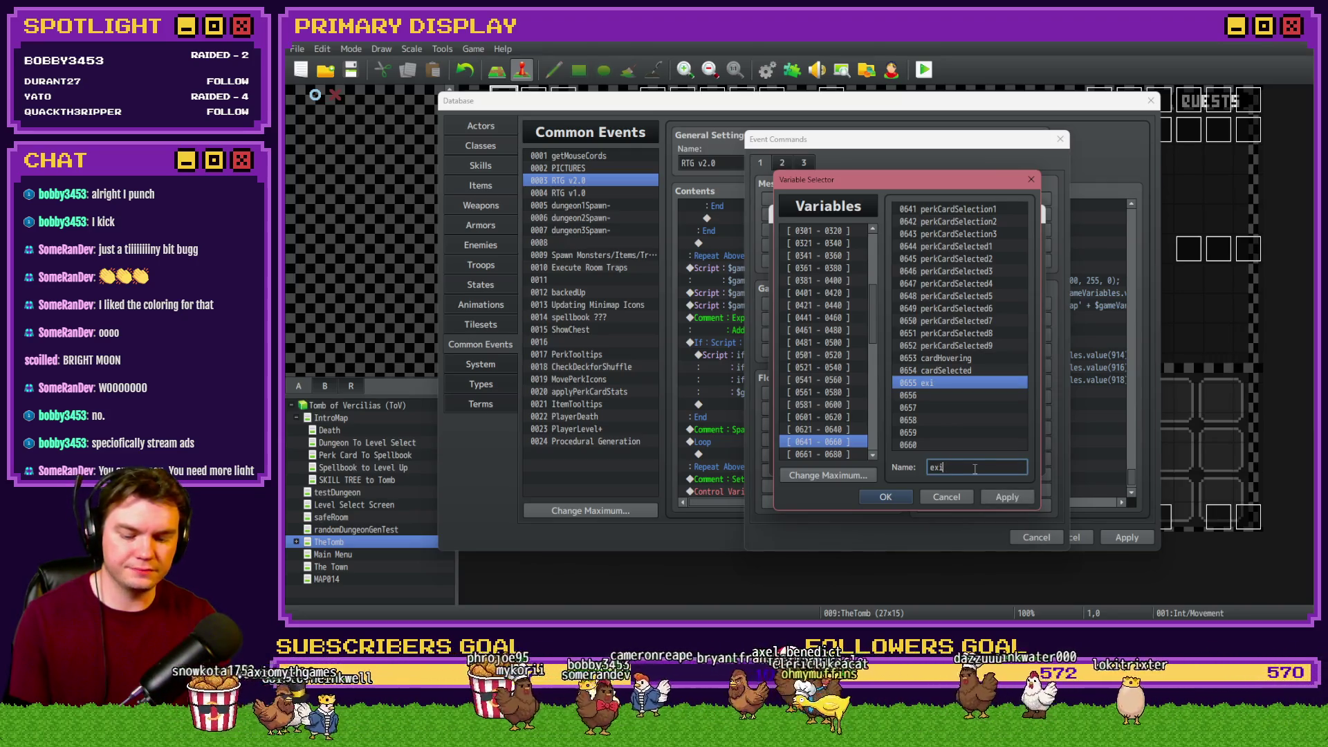
pyautogui.write('hgoice12')
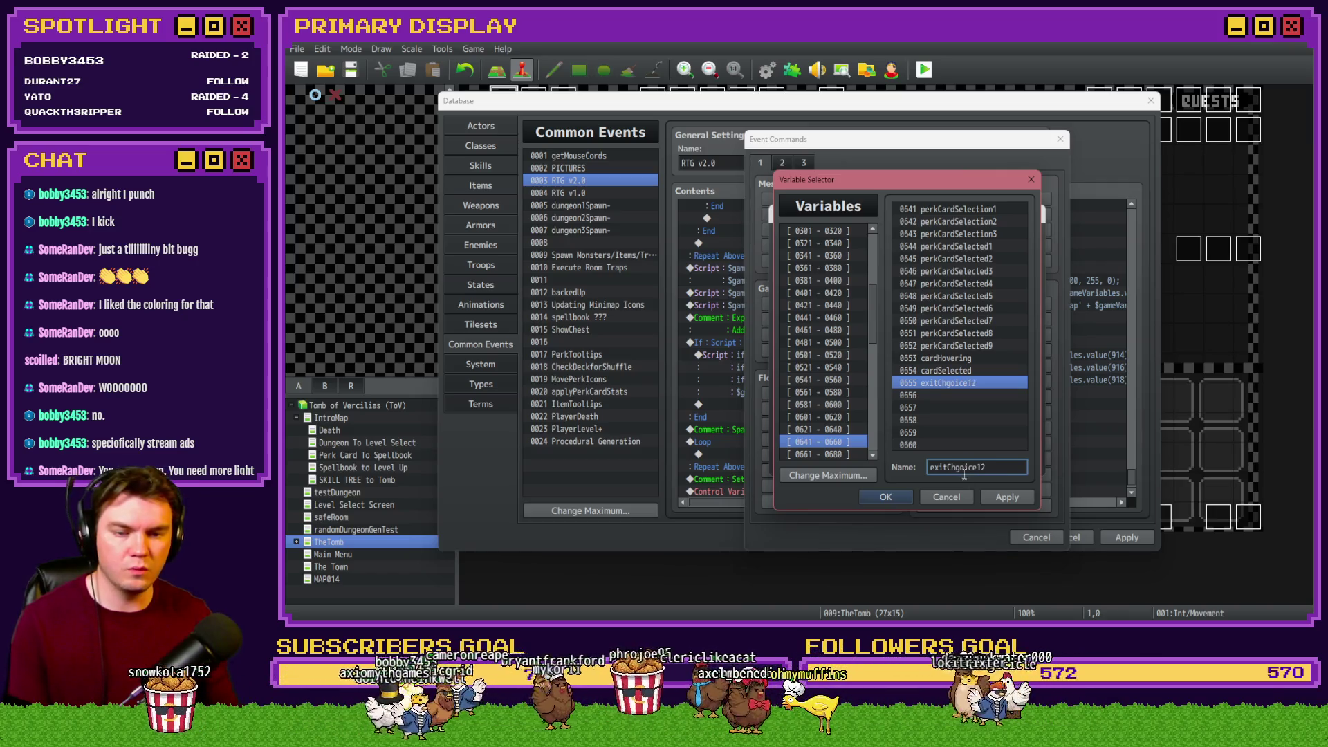
pyautogui.press('BackSpace')
pyautogui.click(963, 471)
pyautogui.press('BackSpace')
pyautogui.hotkey('ctrl', 'c')
pyautogui.click(953, 394)
pyautogui.hotkey('ctrl', 'v')
pyautogui.click(946, 409)
pyautogui.hotkey('ctrl', 'v')
pyautogui.press('Up')
pyautogui.click(982, 466)
pyautogui.press('BackSpace')
pyautogui.write('2')
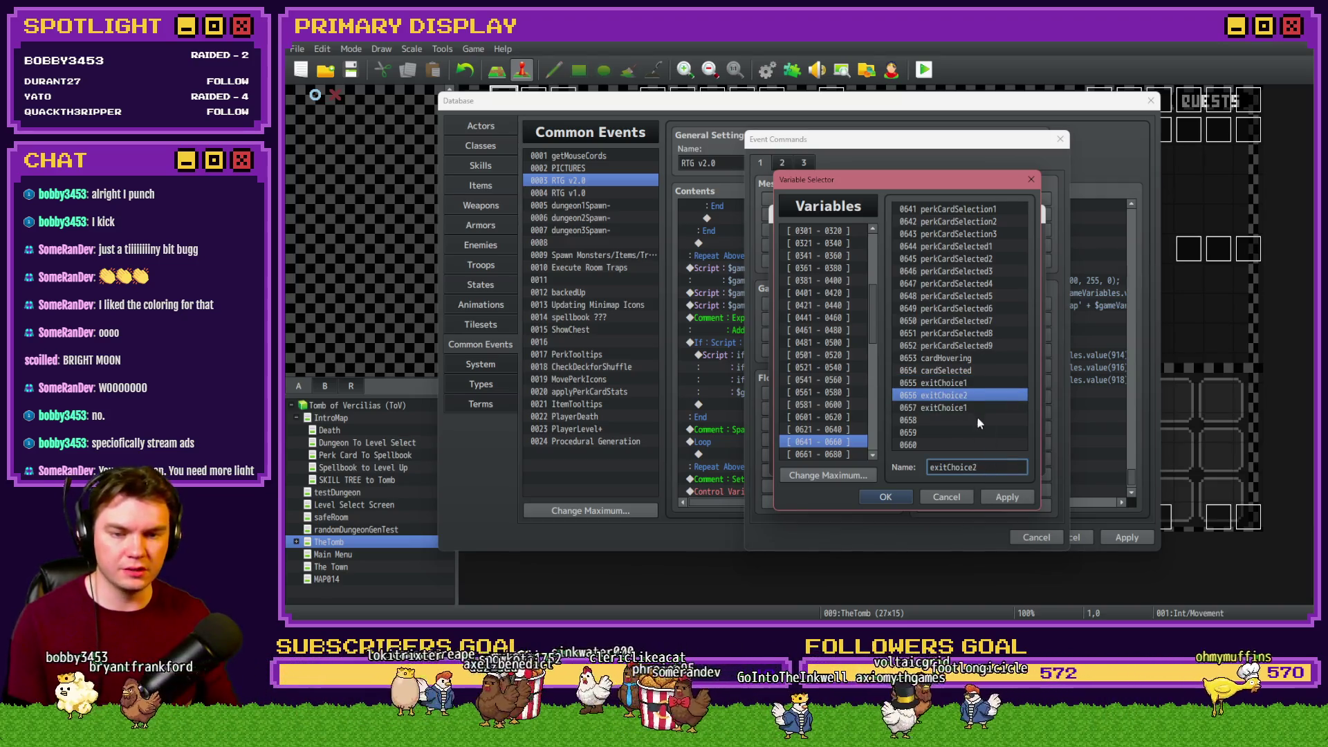
pyautogui.click(965, 409)
pyautogui.press('BackSpace')
pyautogui.write('3')
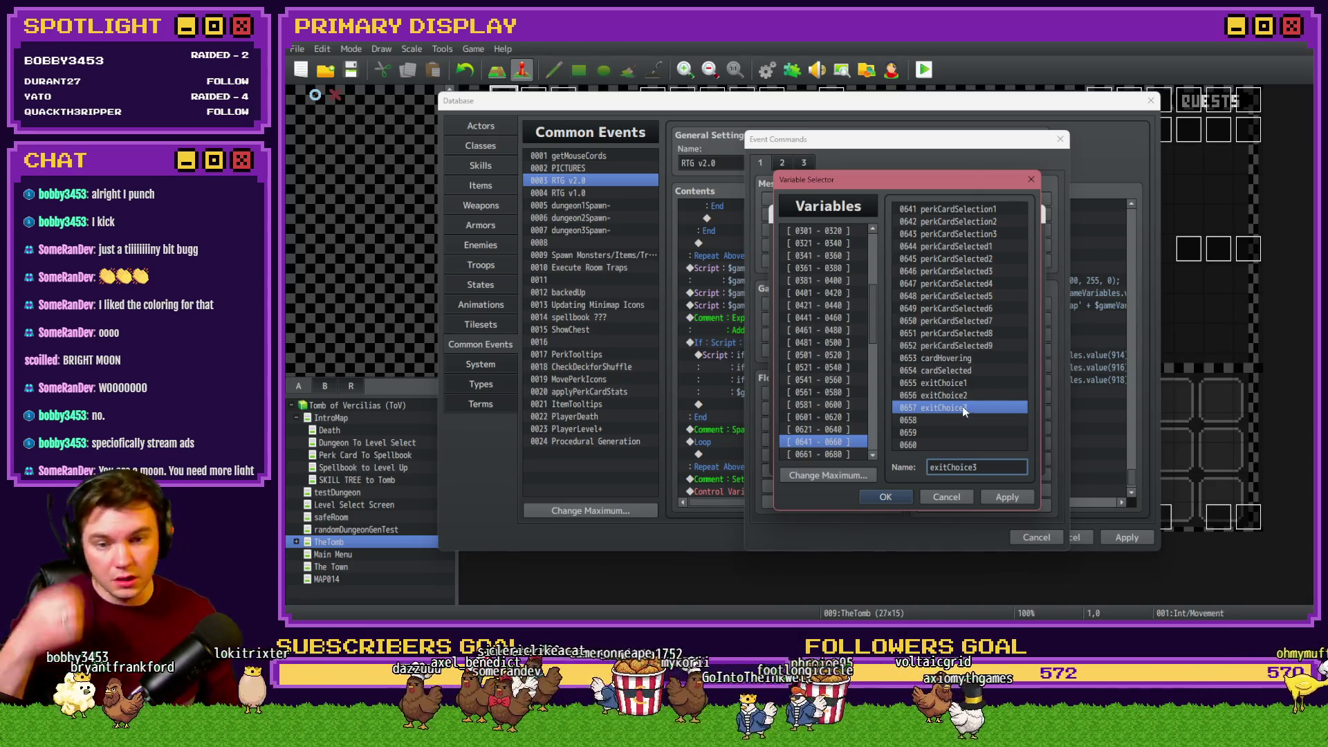
# Choose exitChoice1 as the target variable and switch its operand to Random
pyautogui.click(963, 386)
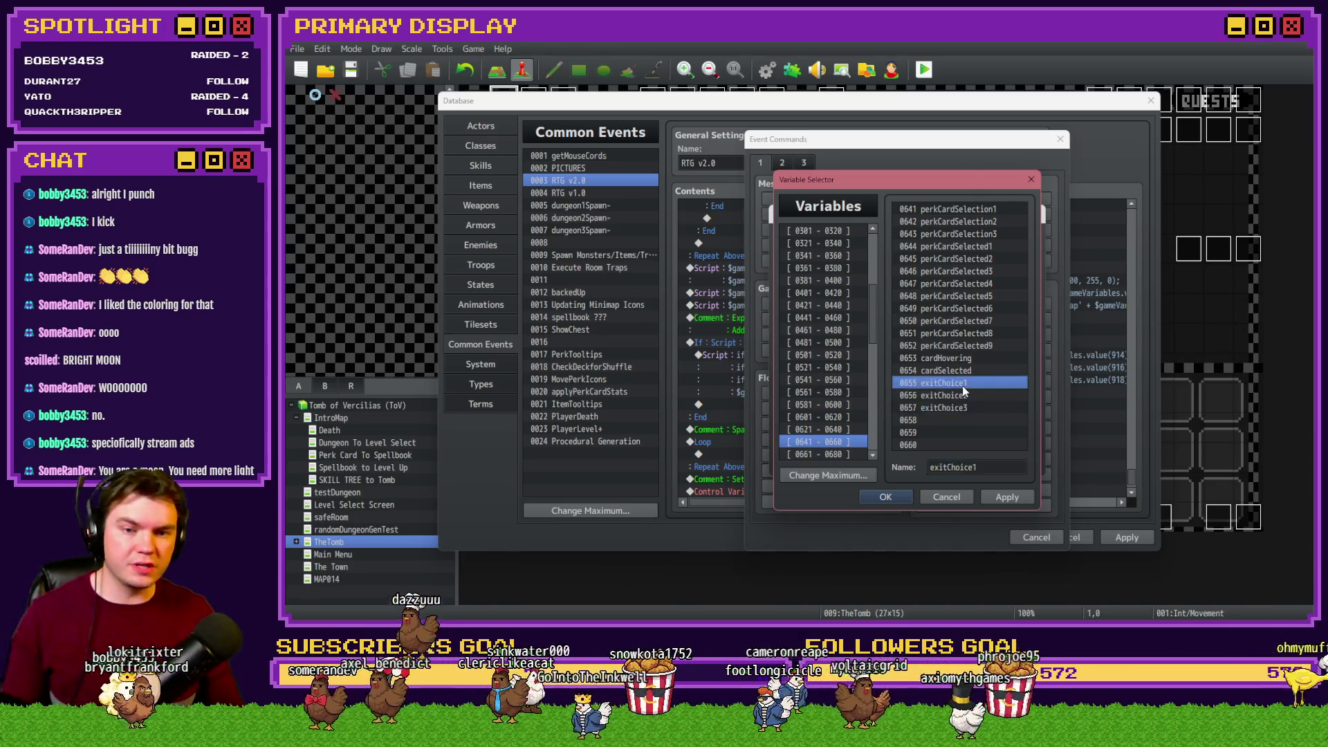
pyautogui.press('Return')
pyautogui.click(807, 394)
# Set exitChoice1 to Random 1..7, then open the command list on the Loop block
pyautogui.write('1')
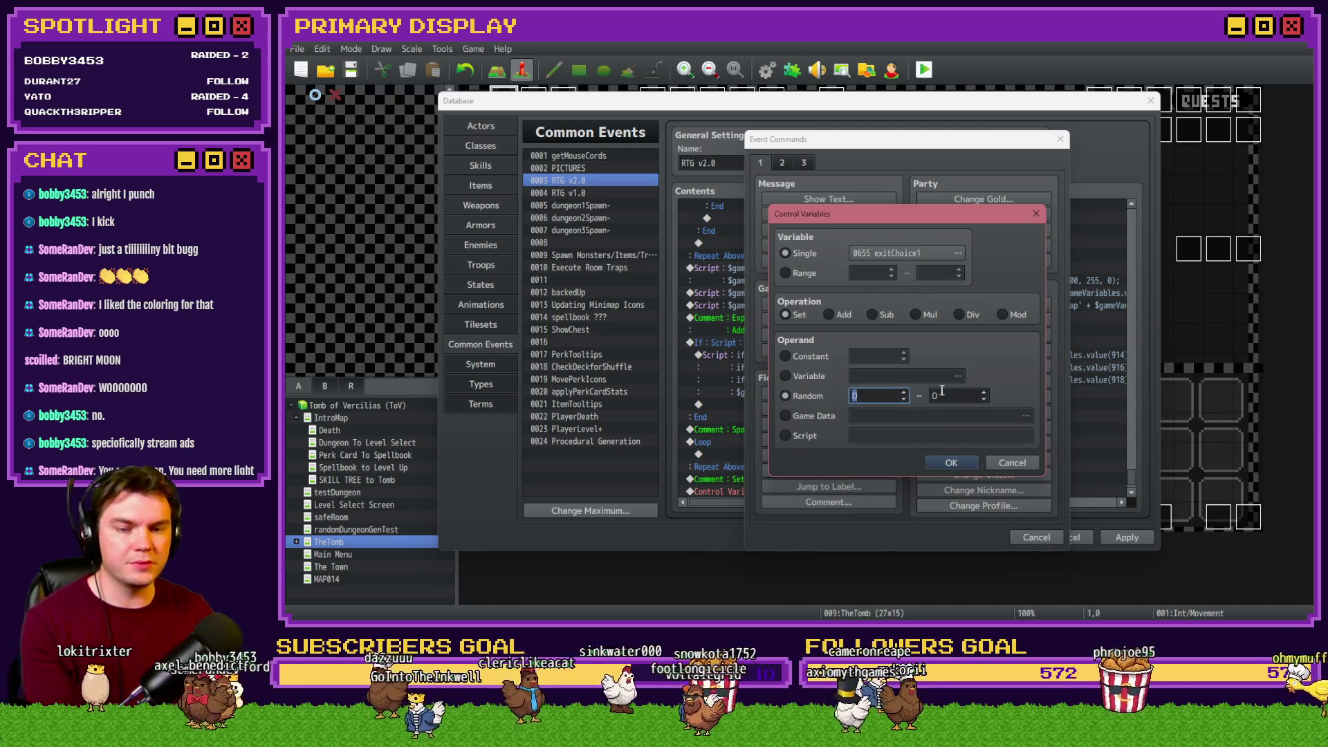
pyautogui.press('Tab')
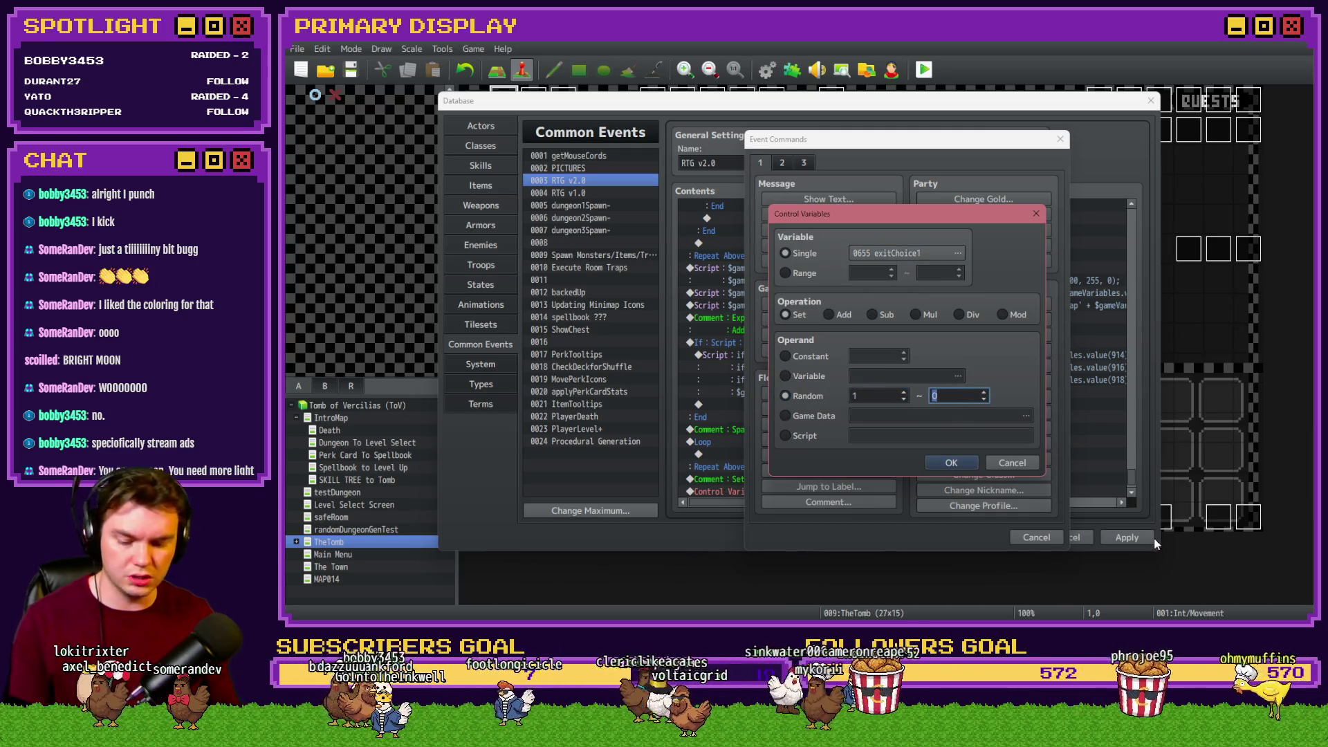
pyautogui.click(1151, 538)
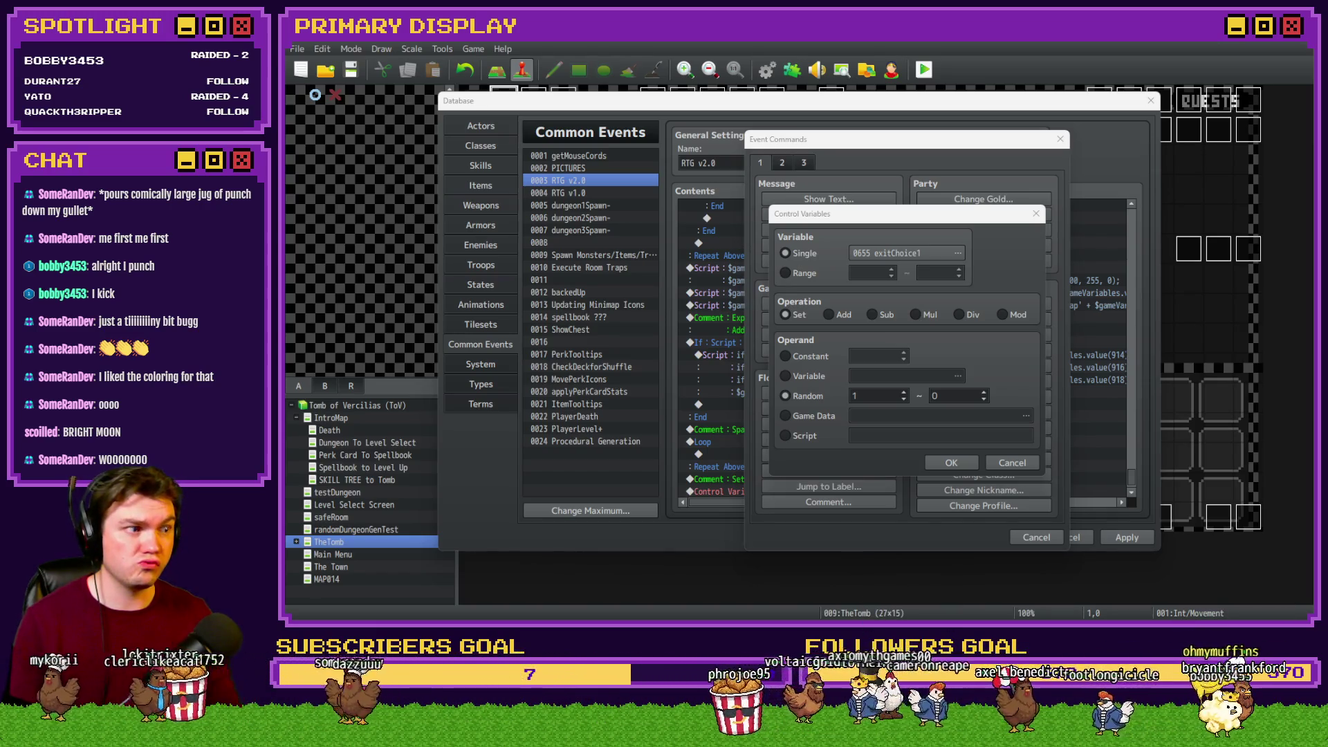
pyautogui.hotkey('alt', 'Tab')
pyautogui.write('7')
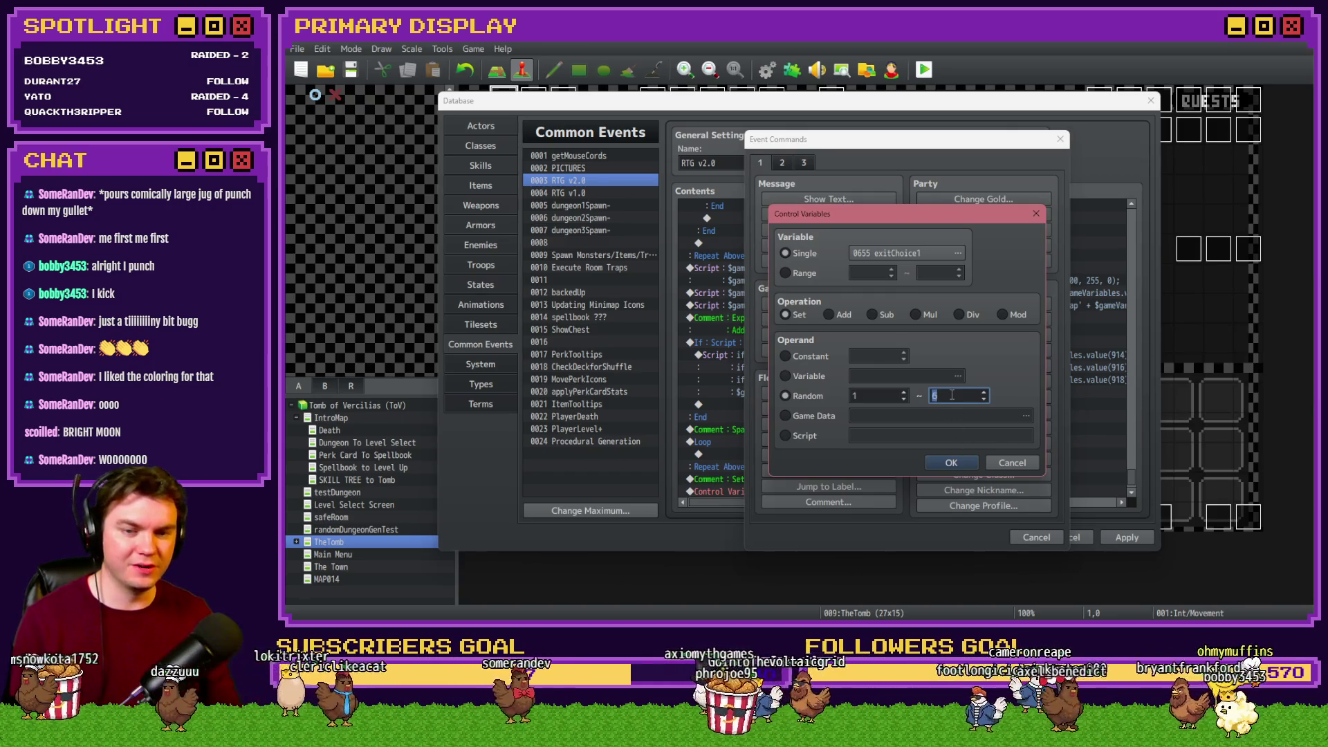
pyautogui.click(949, 460)
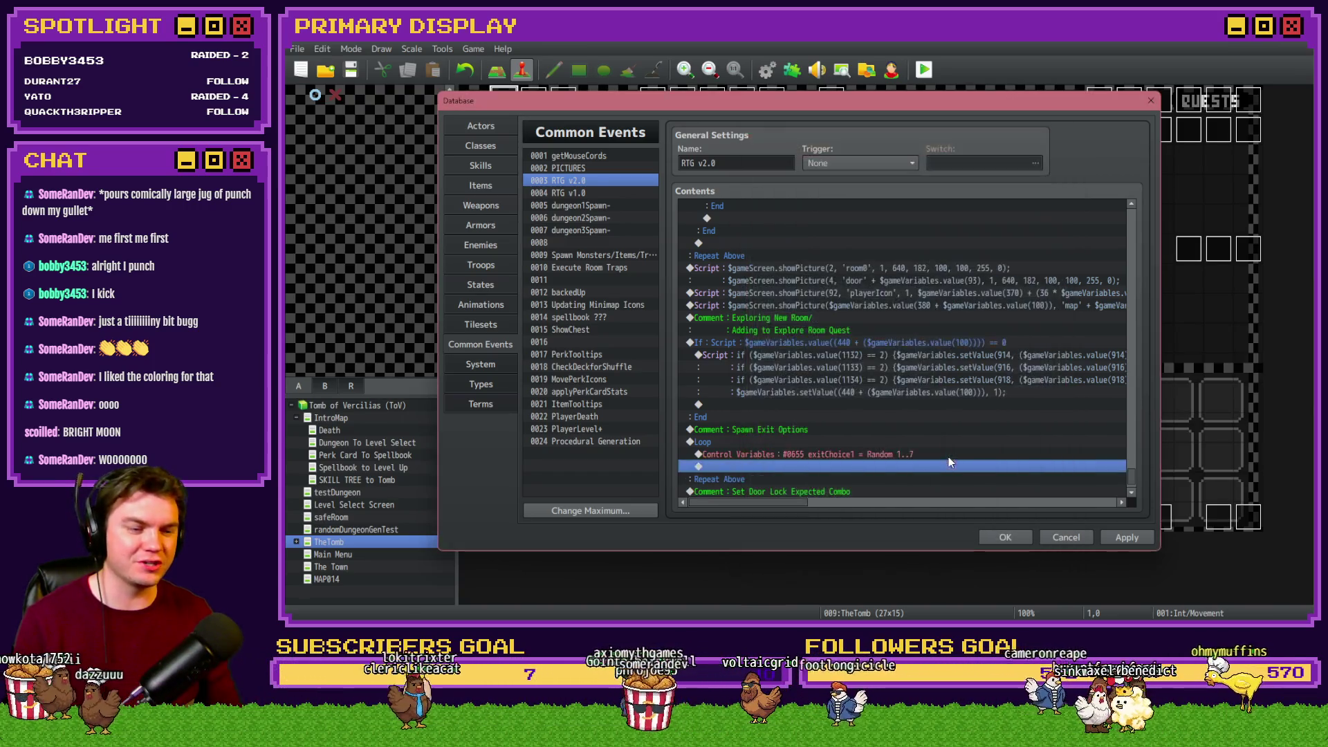
pyautogui.click(789, 443)
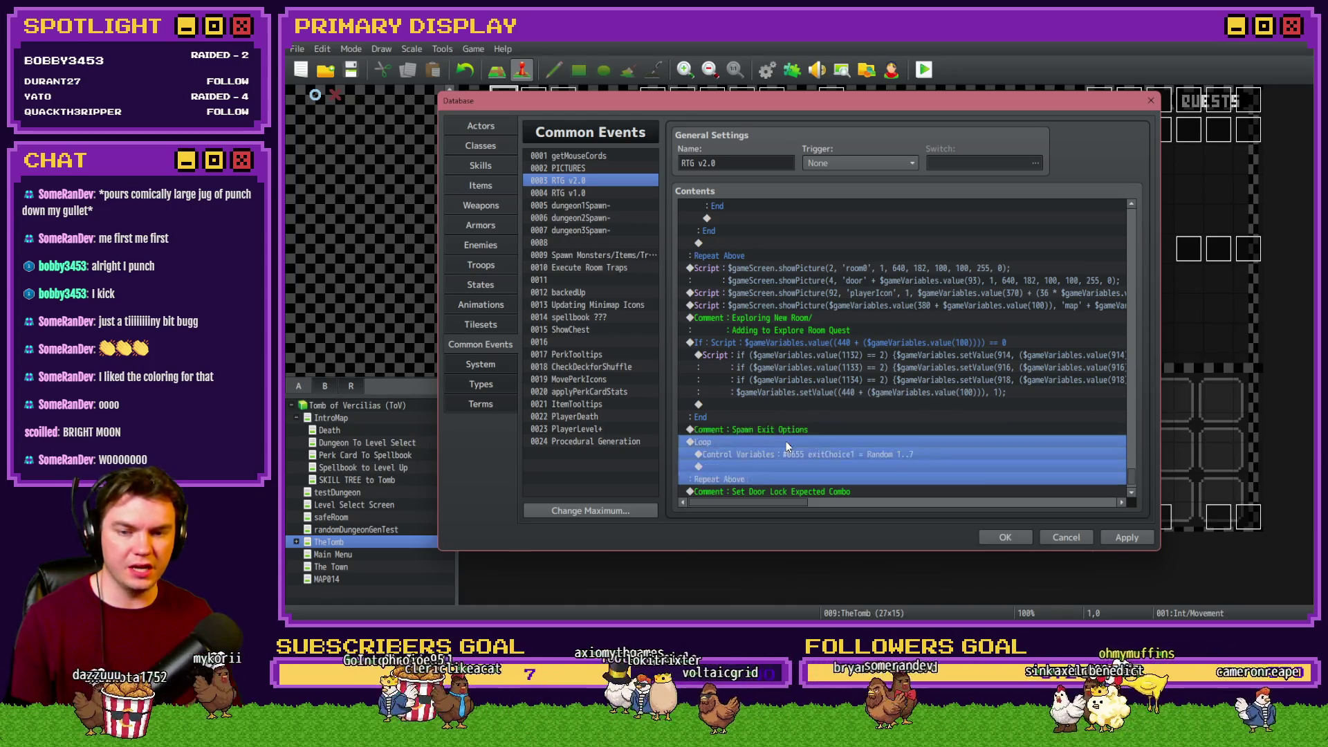
pyautogui.press('Return')
# Start a Script command whose // exit list begins with Perksmith and Dice Vendor
pyautogui.click(824, 503)
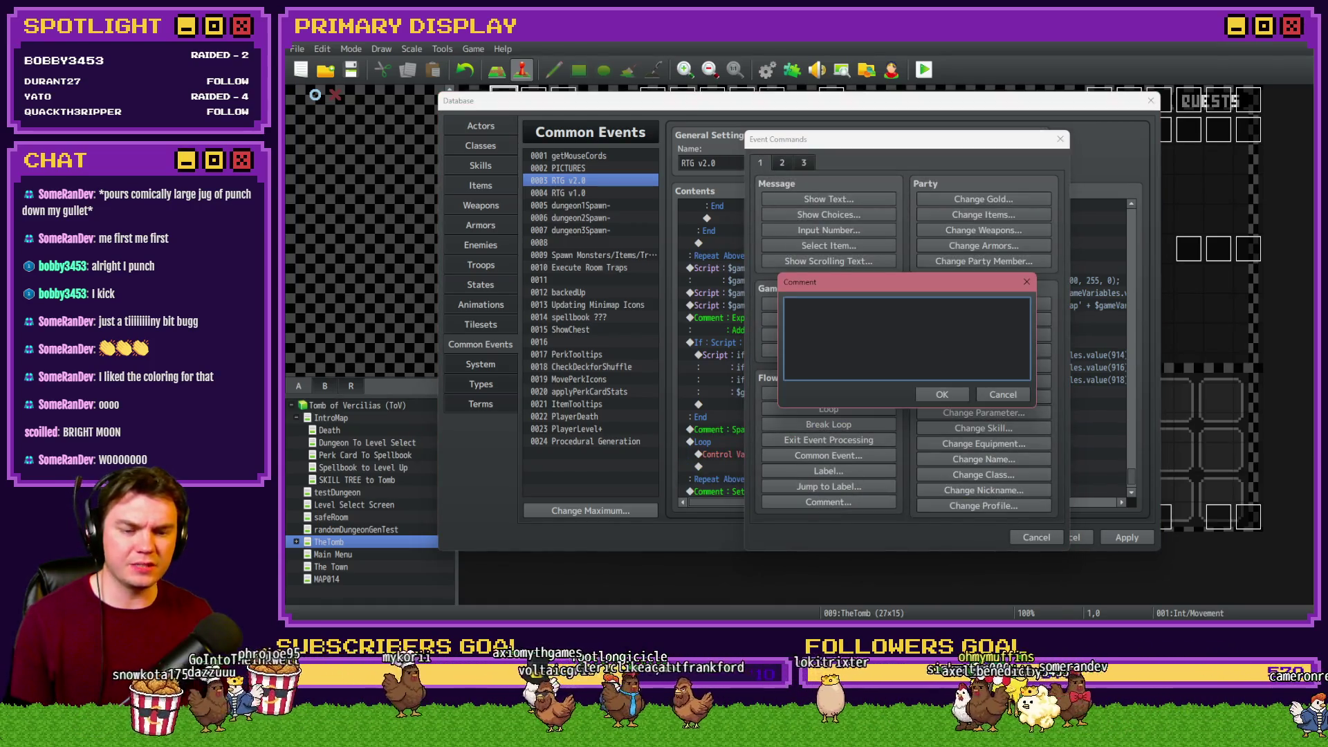
pyautogui.hotkey('alt', 'Tab')
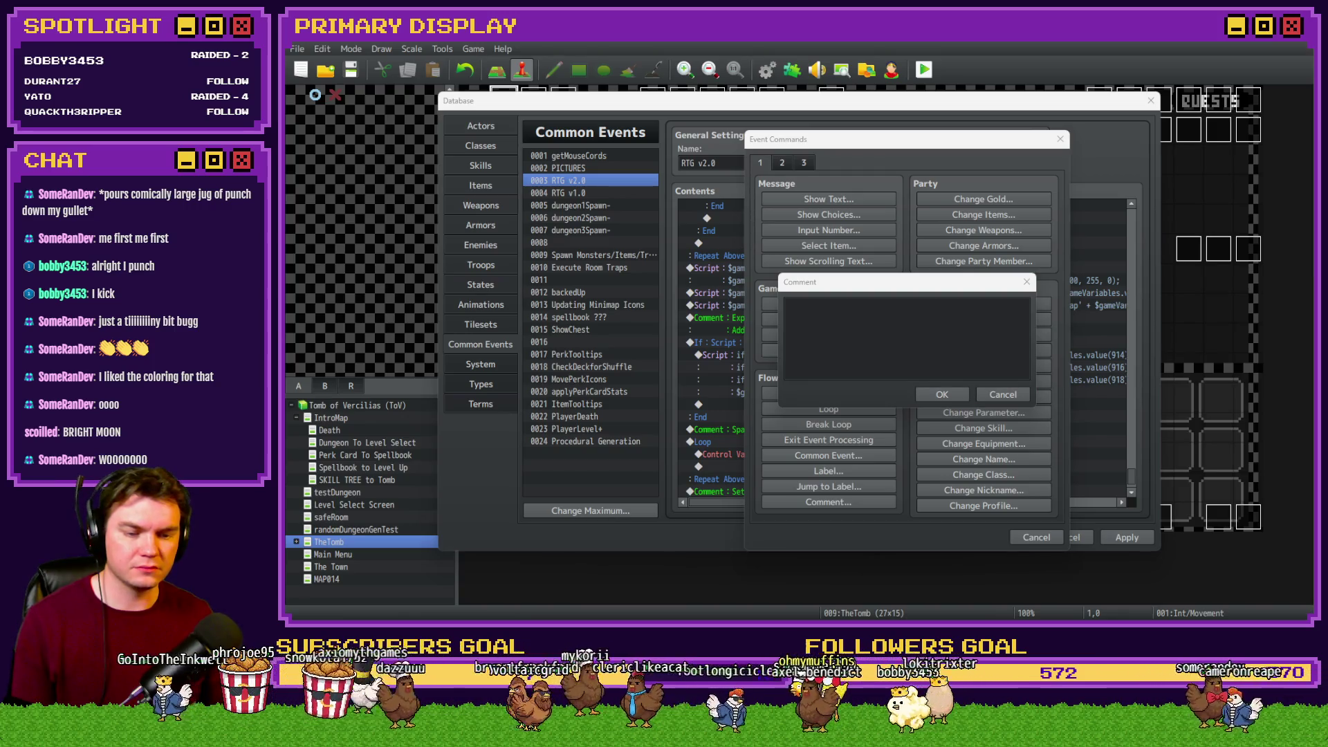
pyautogui.click(990, 391)
pyautogui.click(803, 163)
pyautogui.click(944, 486)
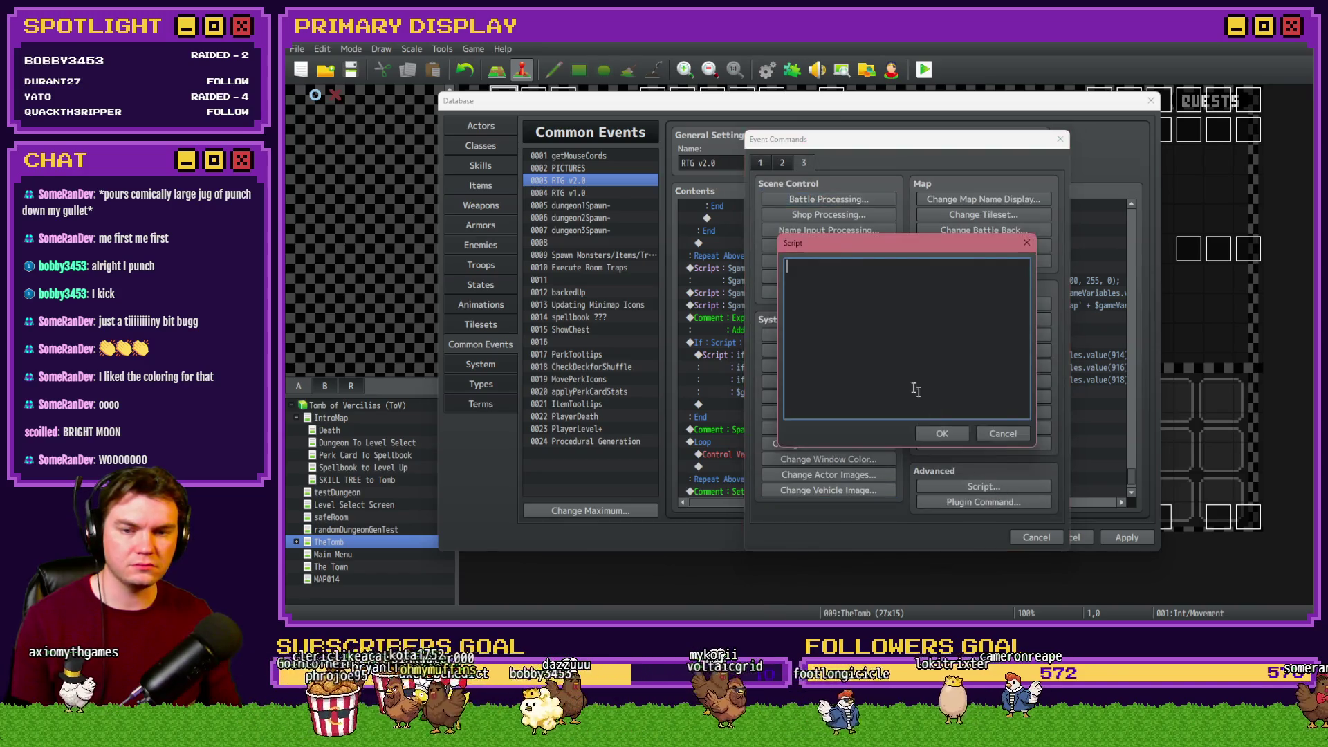
pyautogui.write('//')
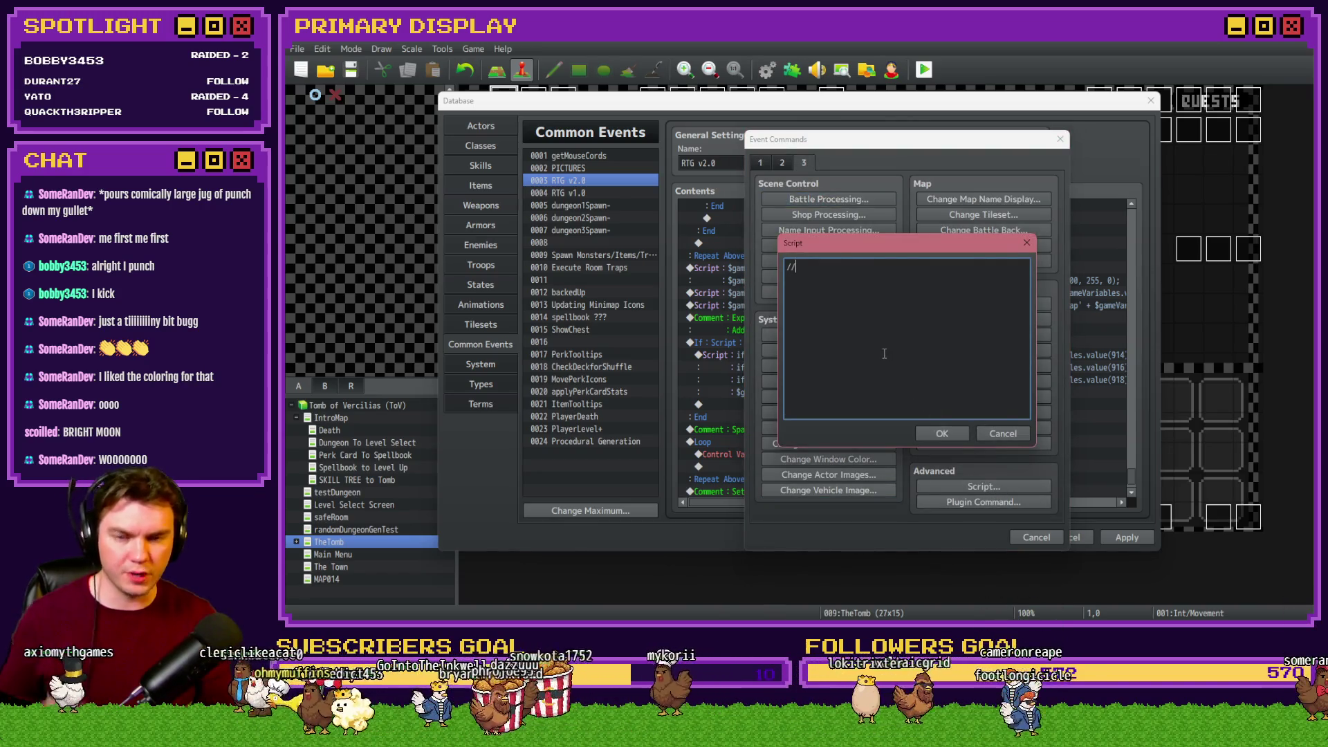
pyautogui.write('1. Rest Chamb')
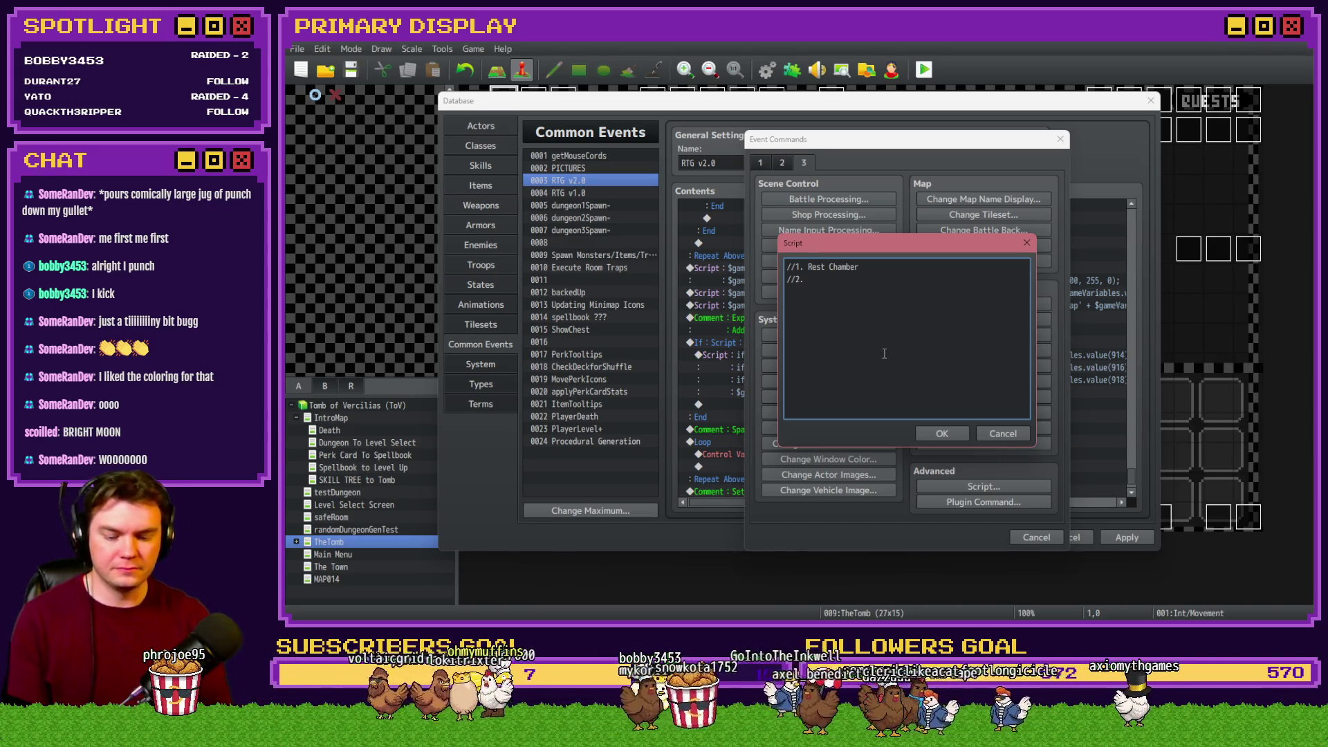
pyautogui.write('erksmith ')
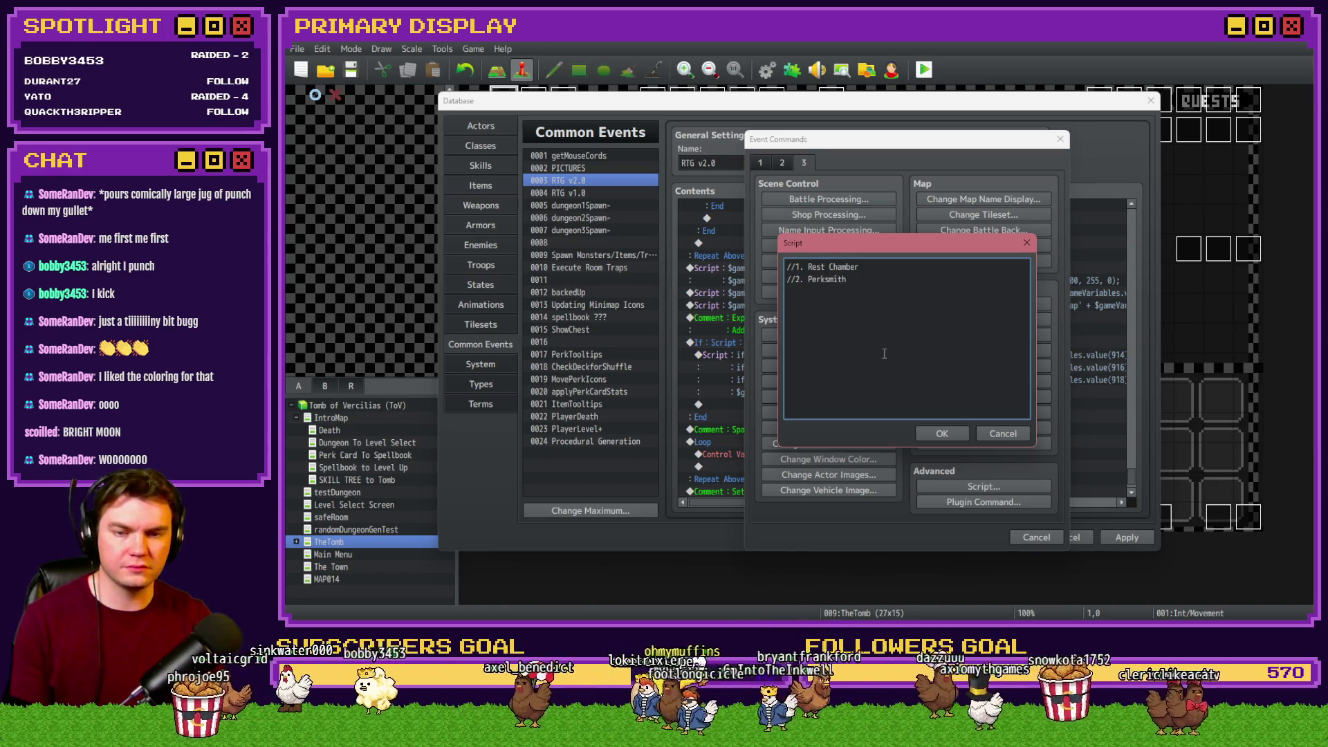
pyautogui.write('//3.')
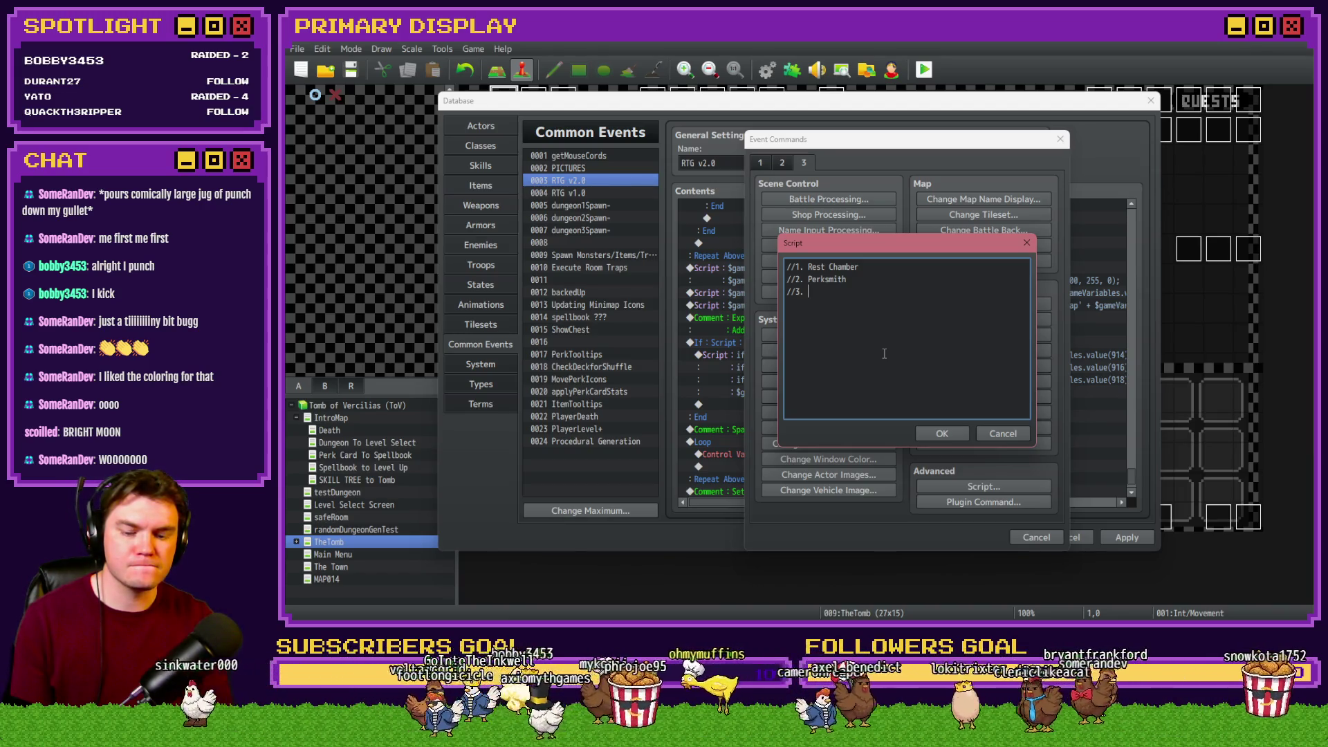
pyautogui.write('Dice Vendor')
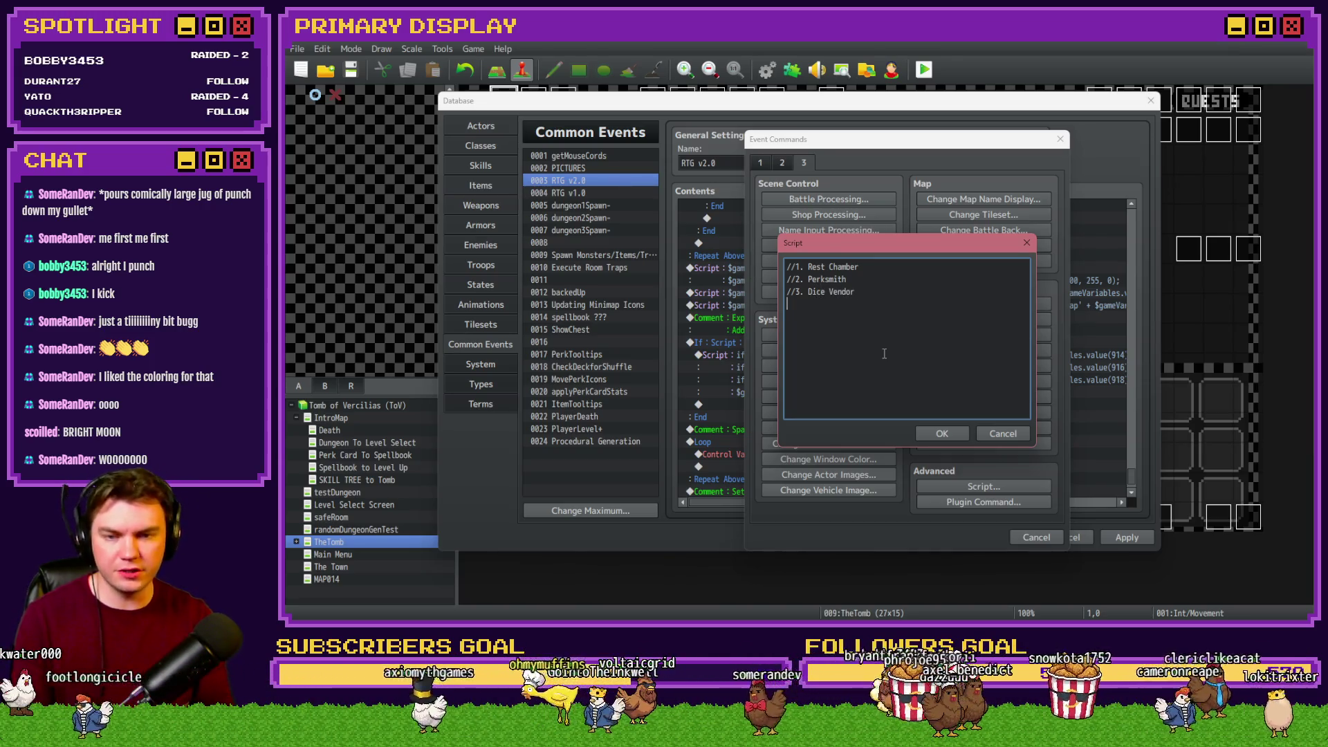
# Add //4. Item Vendor and //5. Library (Spellbook), rename Rest to Healing, and begin //6
pyautogui.press('Return')
pyautogui.write('//4.')
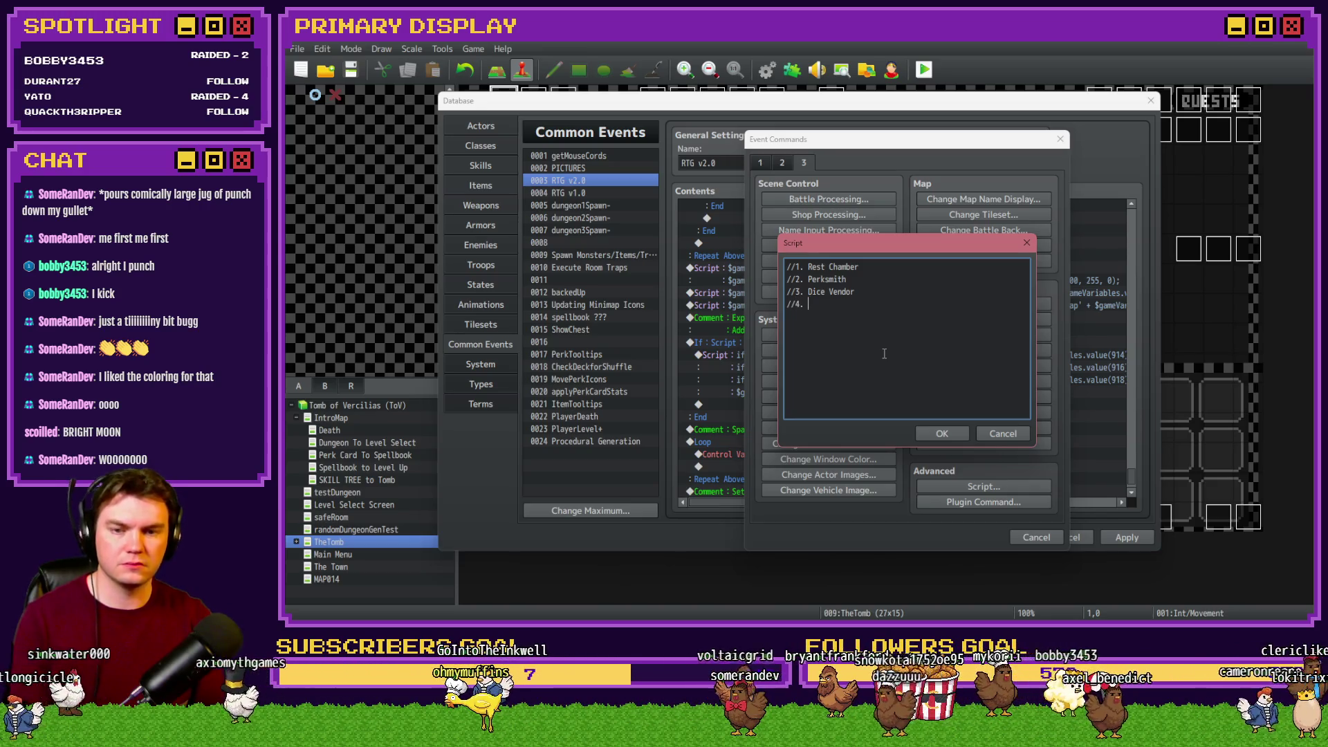
pyautogui.write(' I')
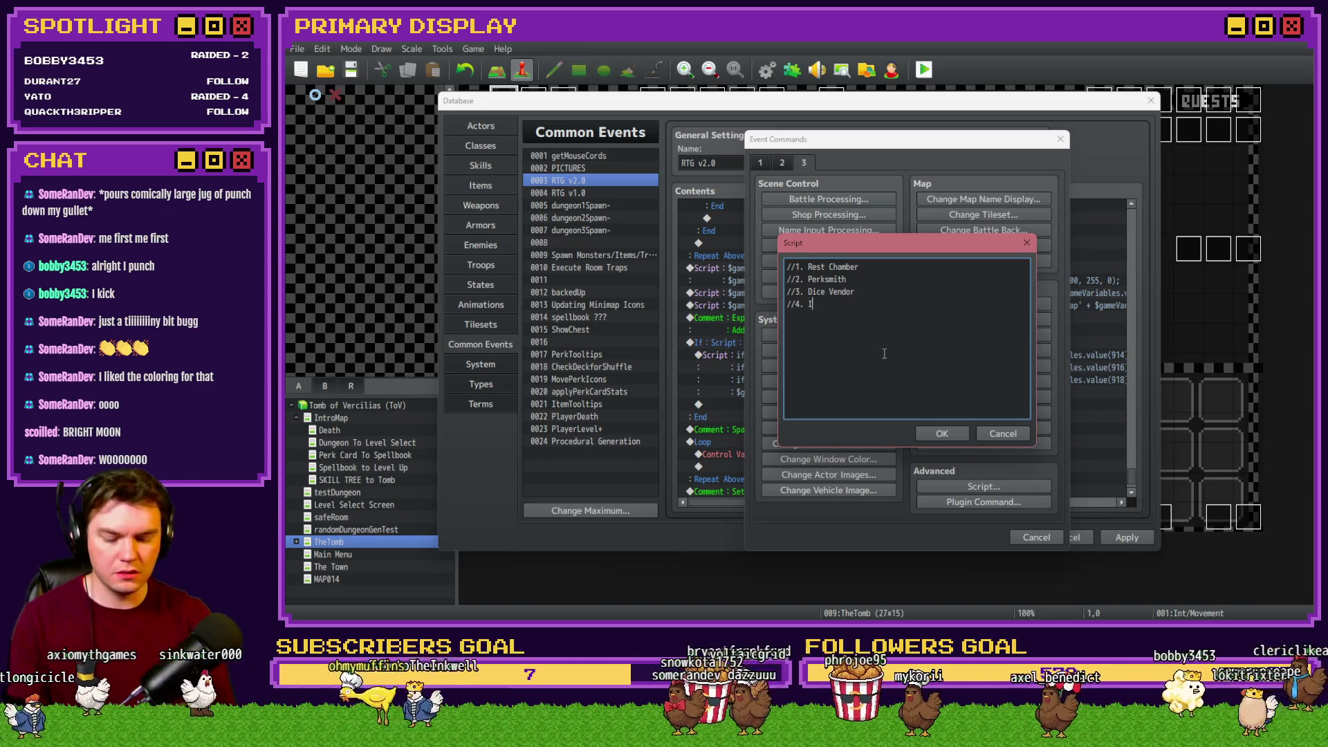
pyautogui.write('tem Vendor')
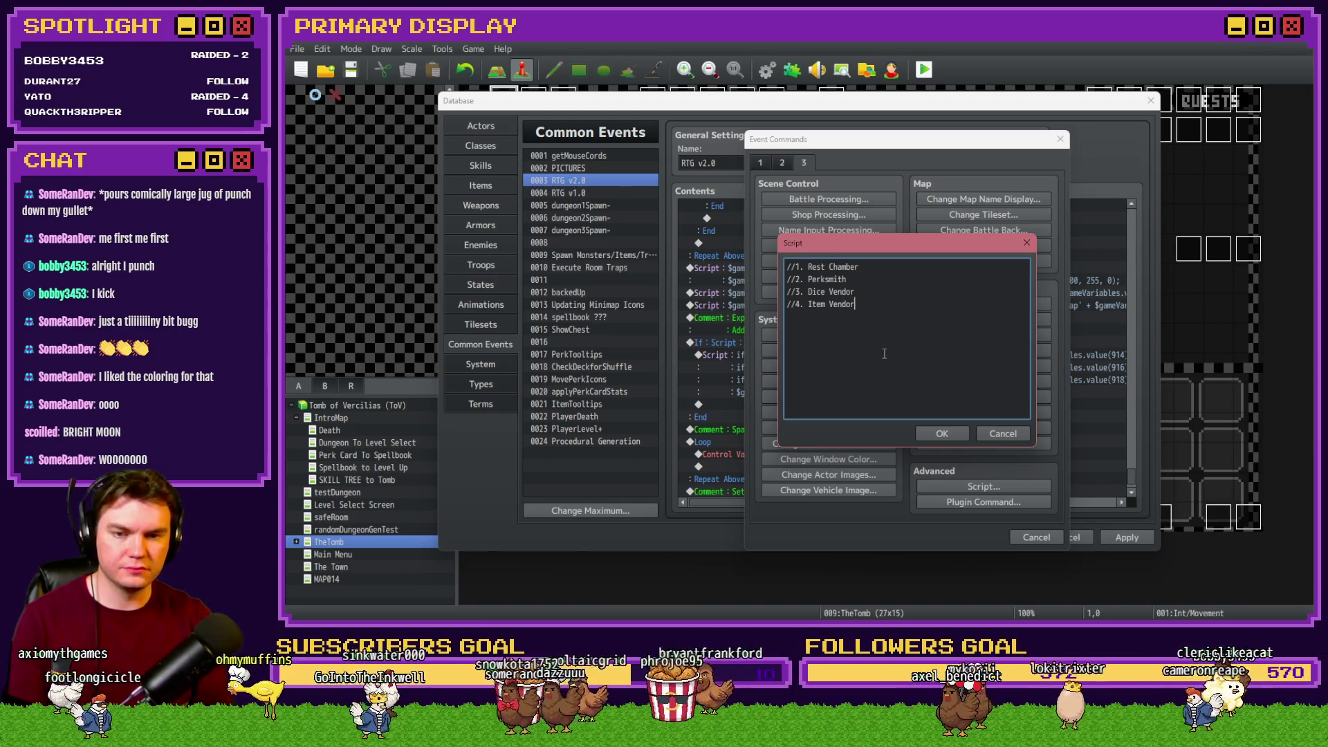
pyautogui.press('Return')
pyautogui.write('//5.')
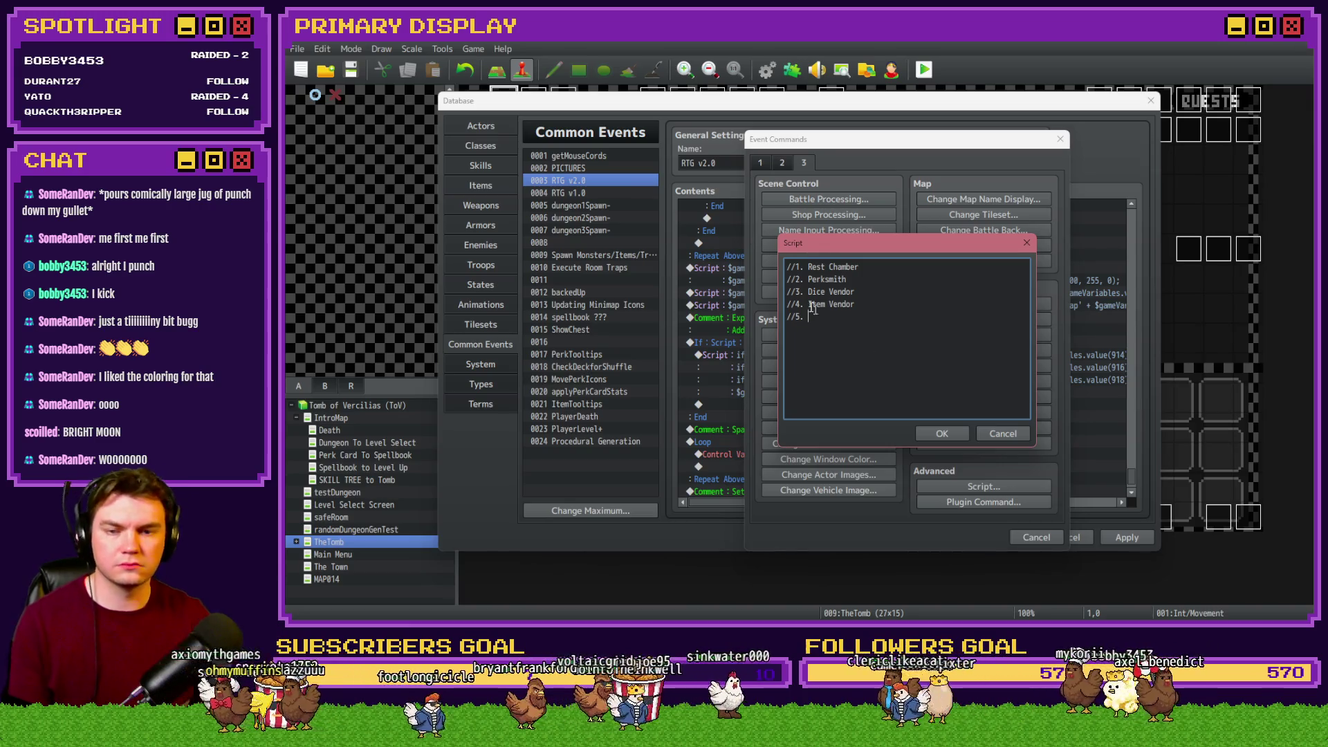
pyautogui.doubleClick(817, 268)
pyautogui.write('Healing')
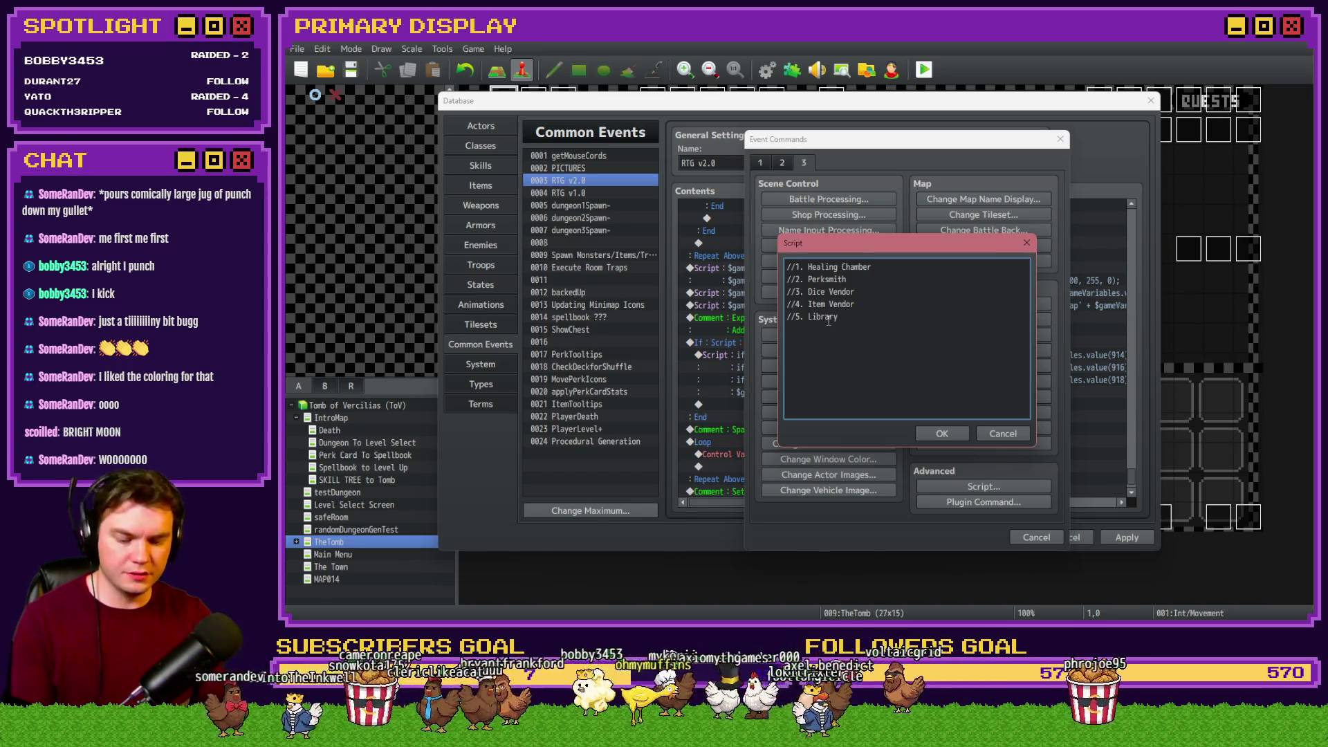
pyautogui.write('Spellboo')
pyautogui.write('k)')
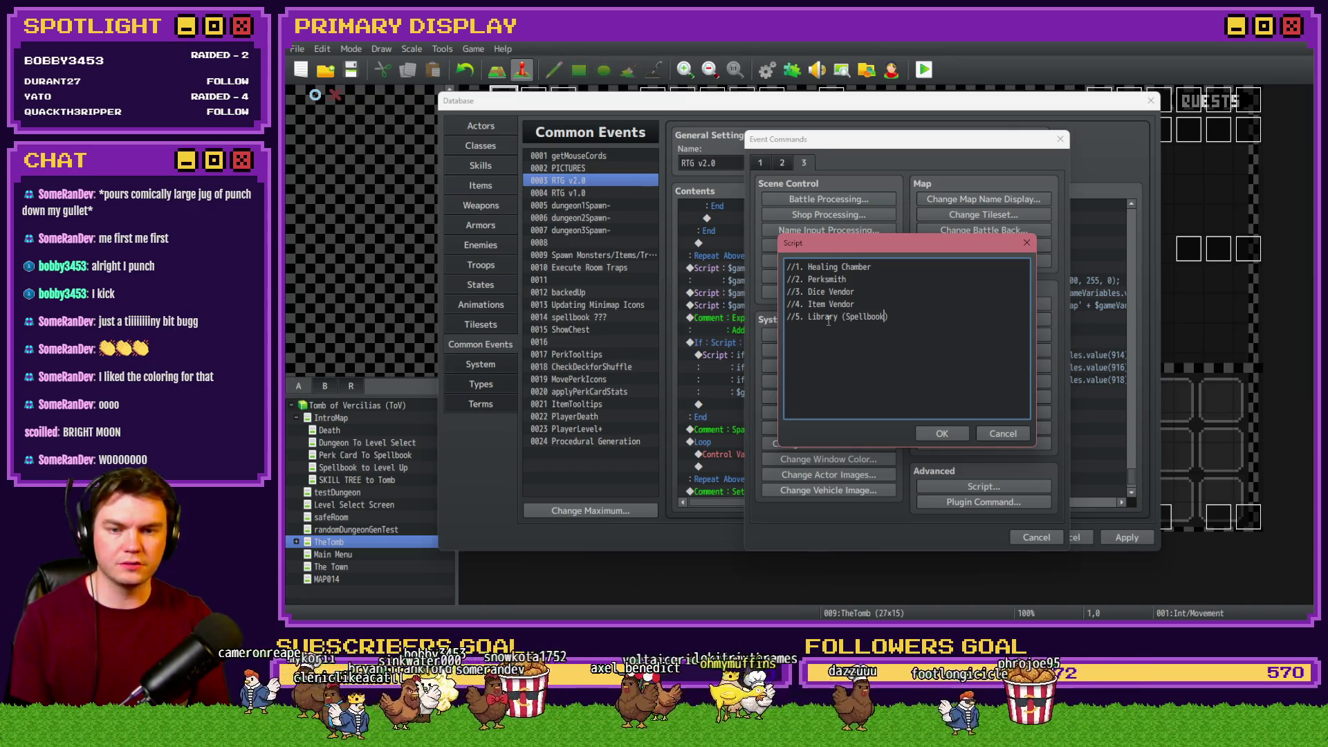
pyautogui.press('Return')
pyautogui.write('//')
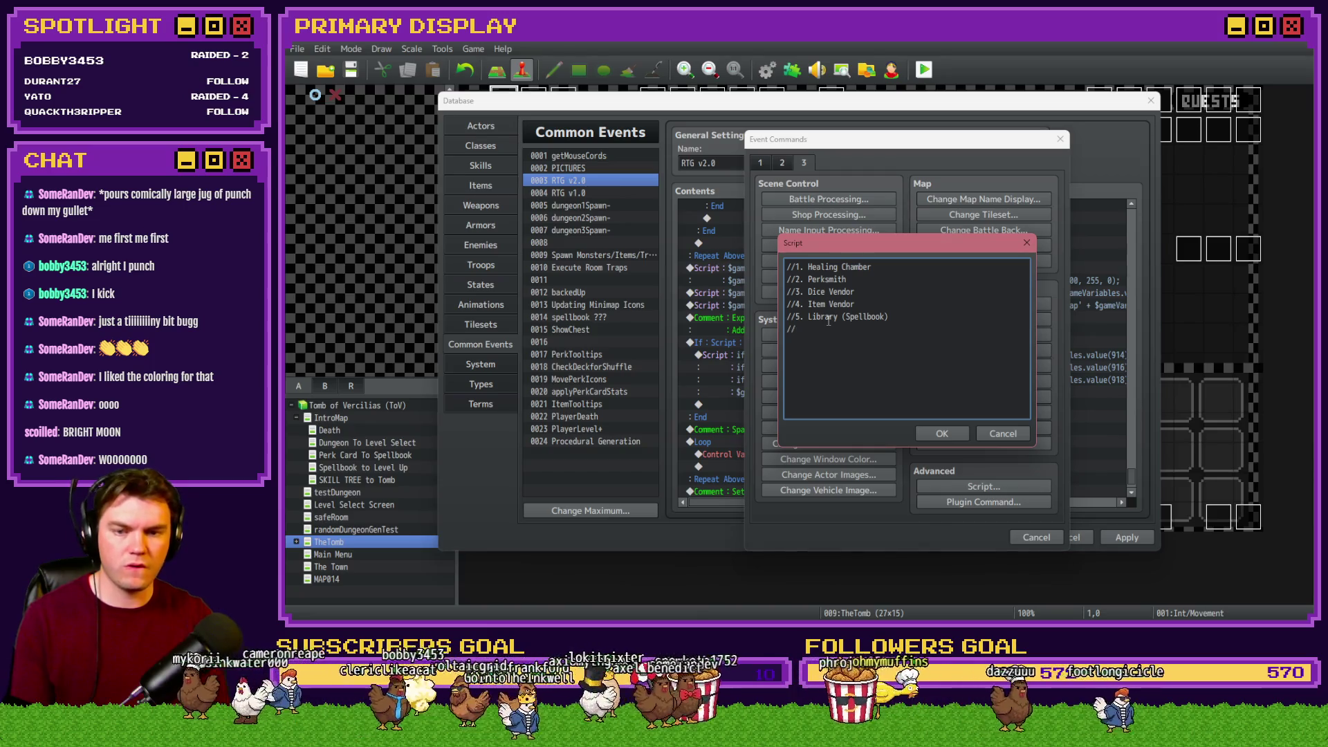
pyautogui.write('6.')
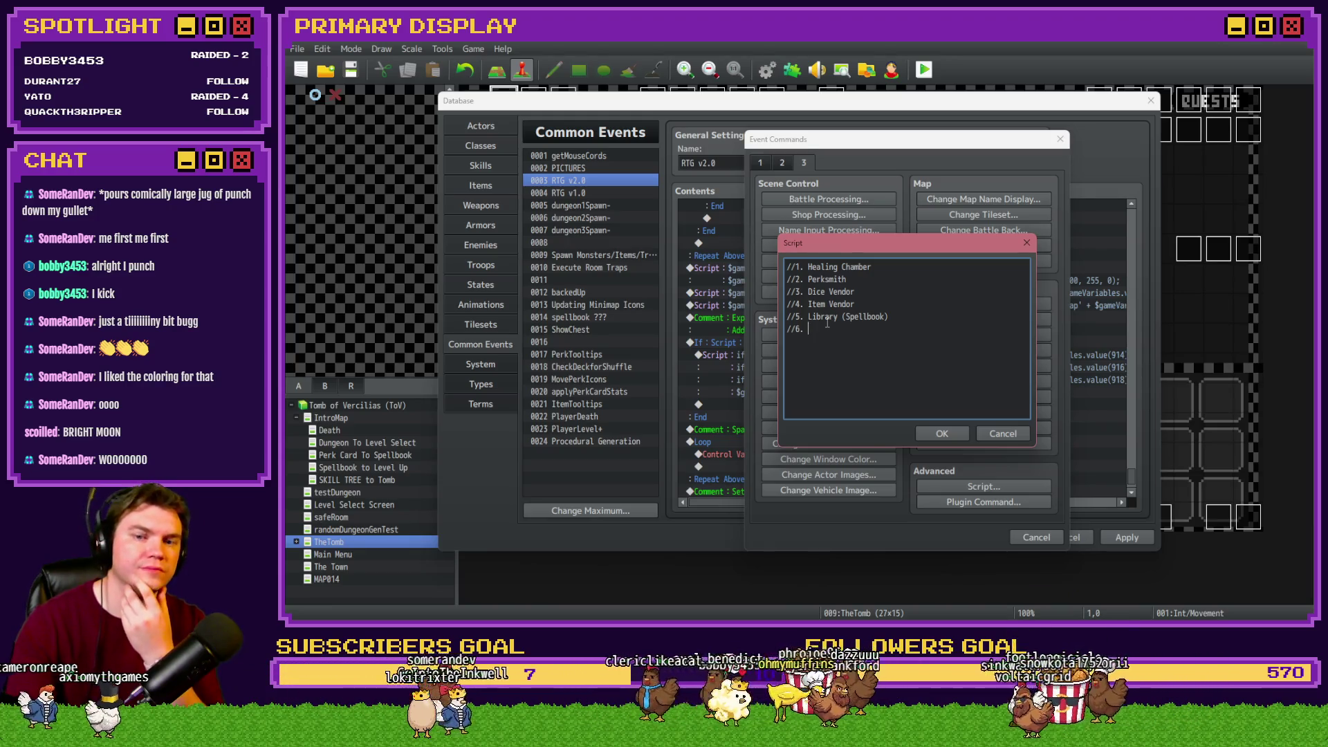
# Enter Town Portal as exit 6, remove the extra //7. line, and insert the script
pyautogui.write('Town Portal')
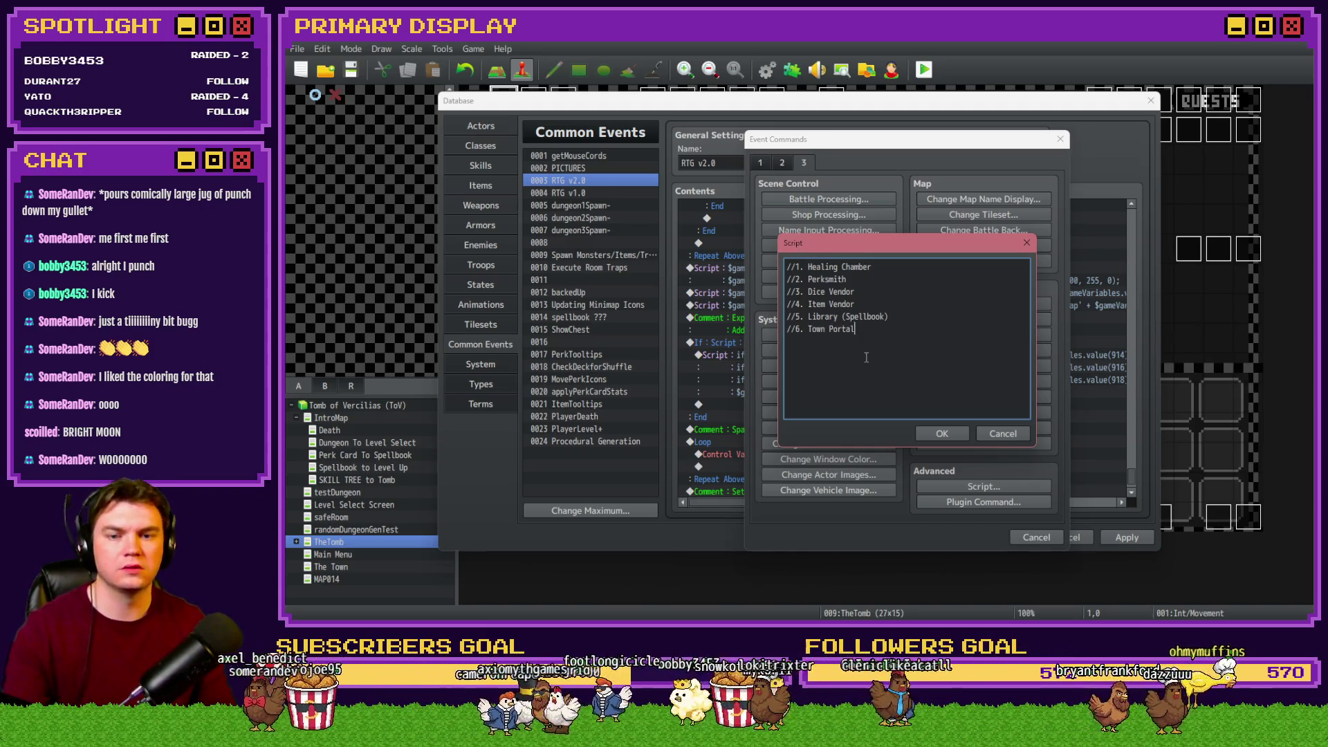
pyautogui.press('Return')
pyautogui.write('//7.')
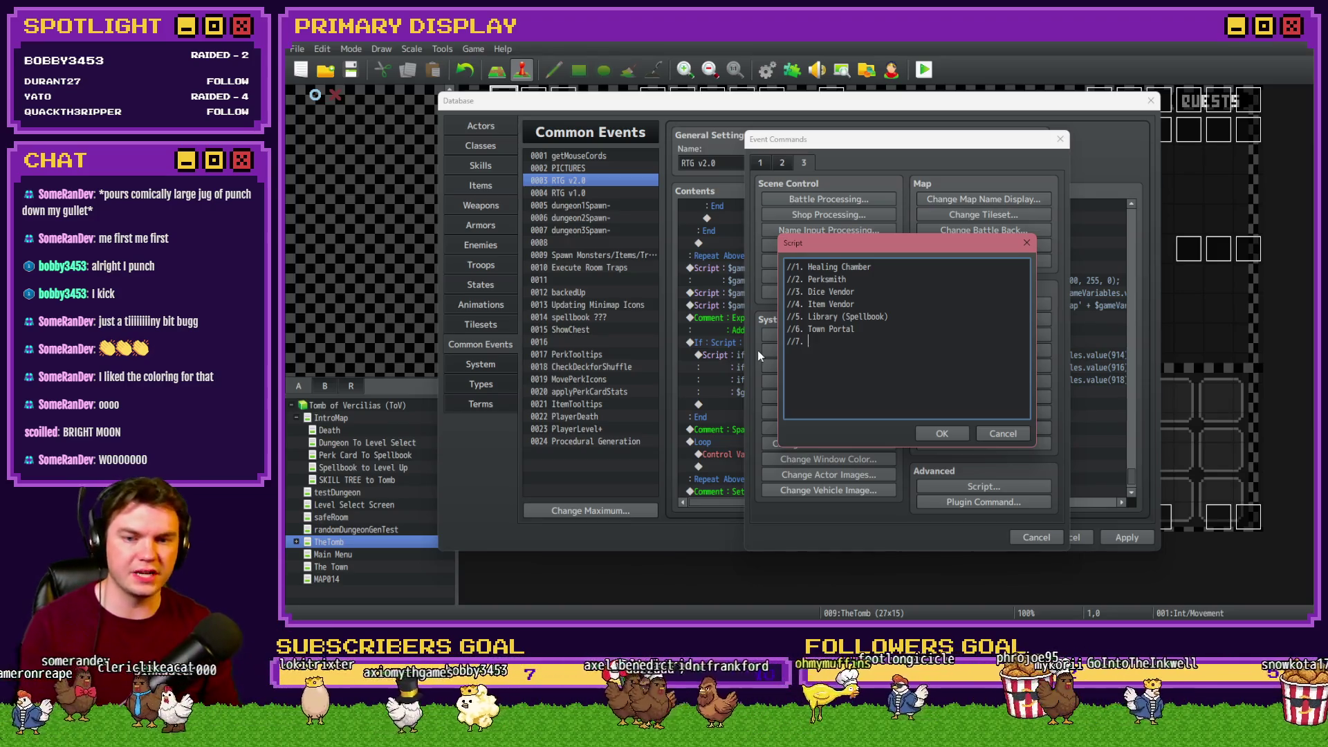
pyautogui.press('BackSpace')
pyautogui.press('BackSpace')
pyautogui.press('BackSpace')
pyautogui.click(931, 429)
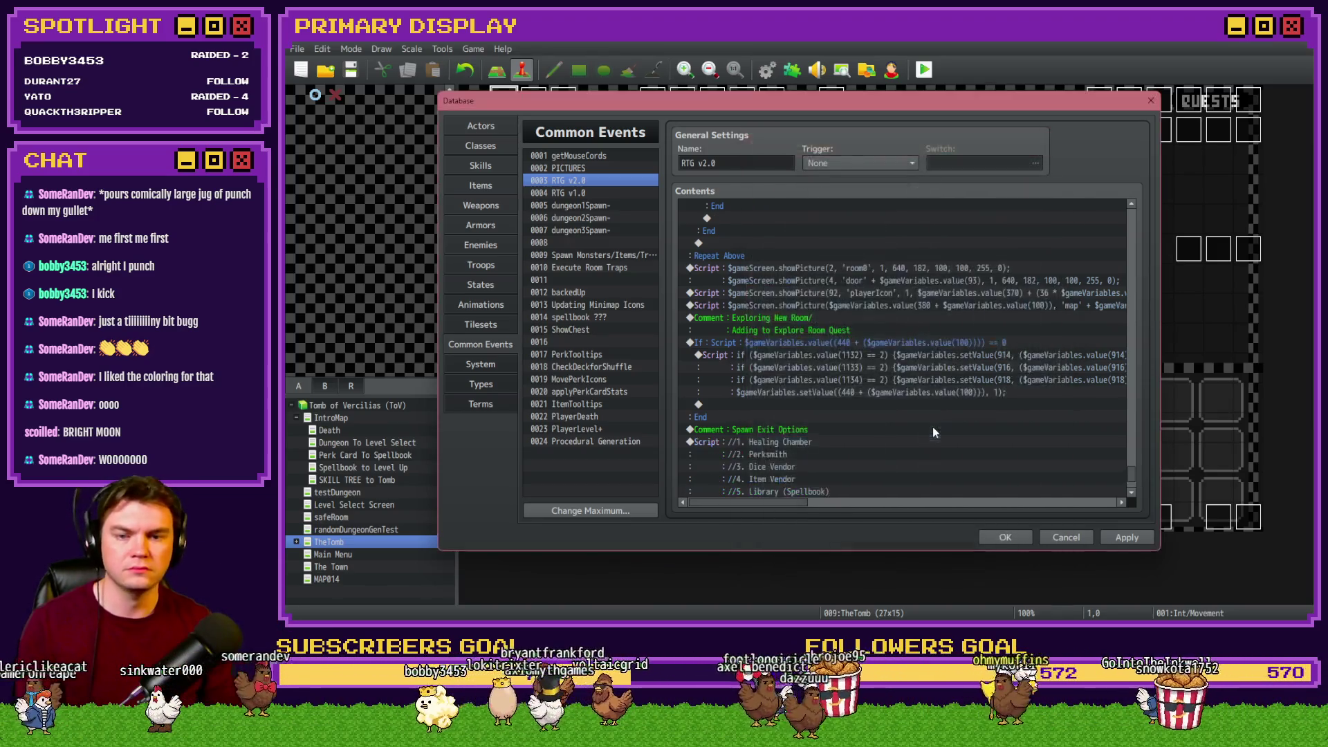
# Change the exitChoice1 Control Variables random range from 1..7 to 1..6
pyautogui.scroll(-1, 803, 426)
pyautogui.click(810, 396)
pyautogui.doubleClick(812, 392)
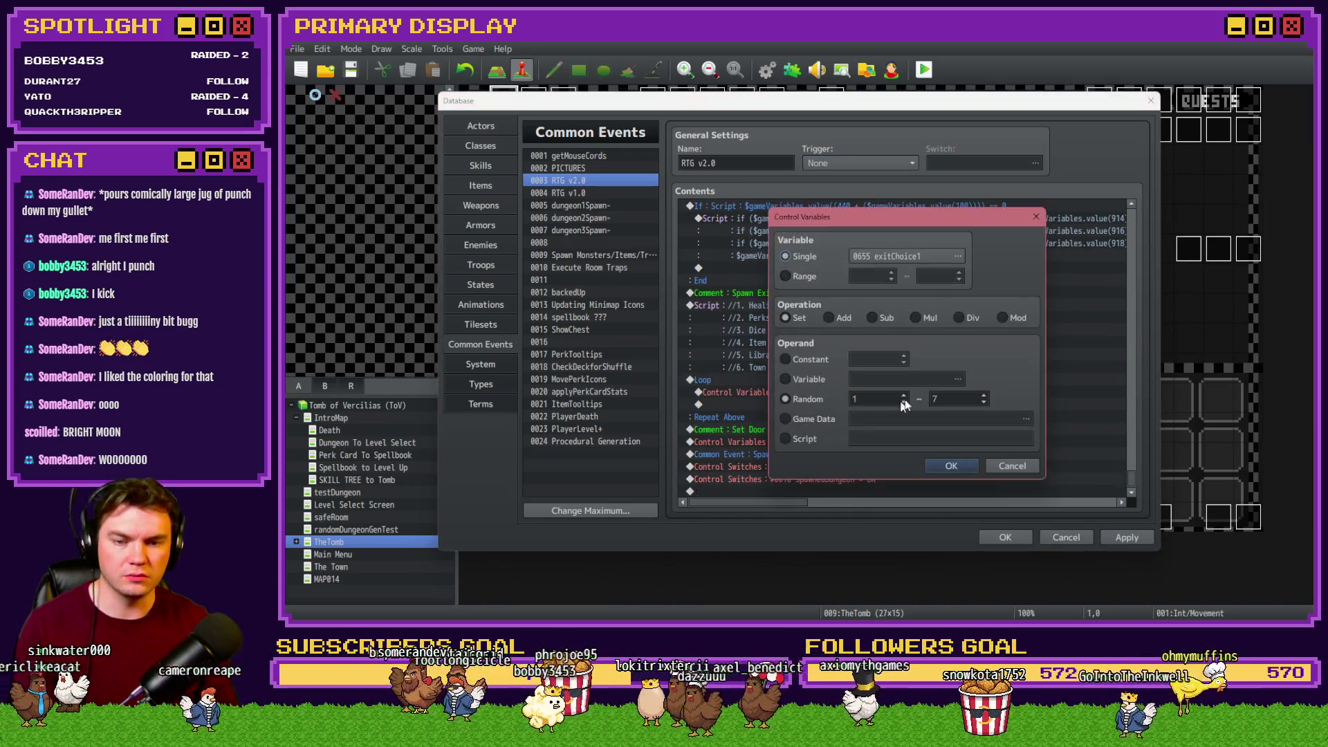
pyautogui.scroll(-1, 956, 401)
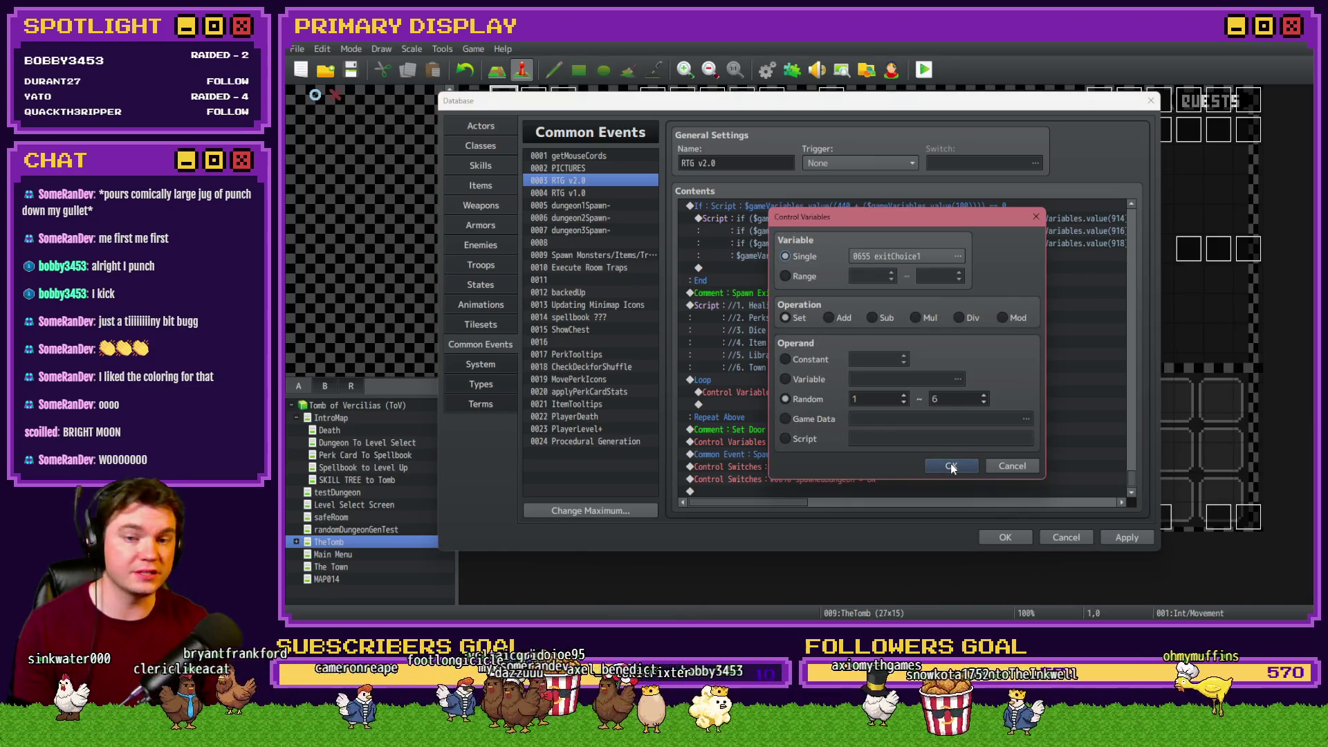
pyautogui.click(950, 467)
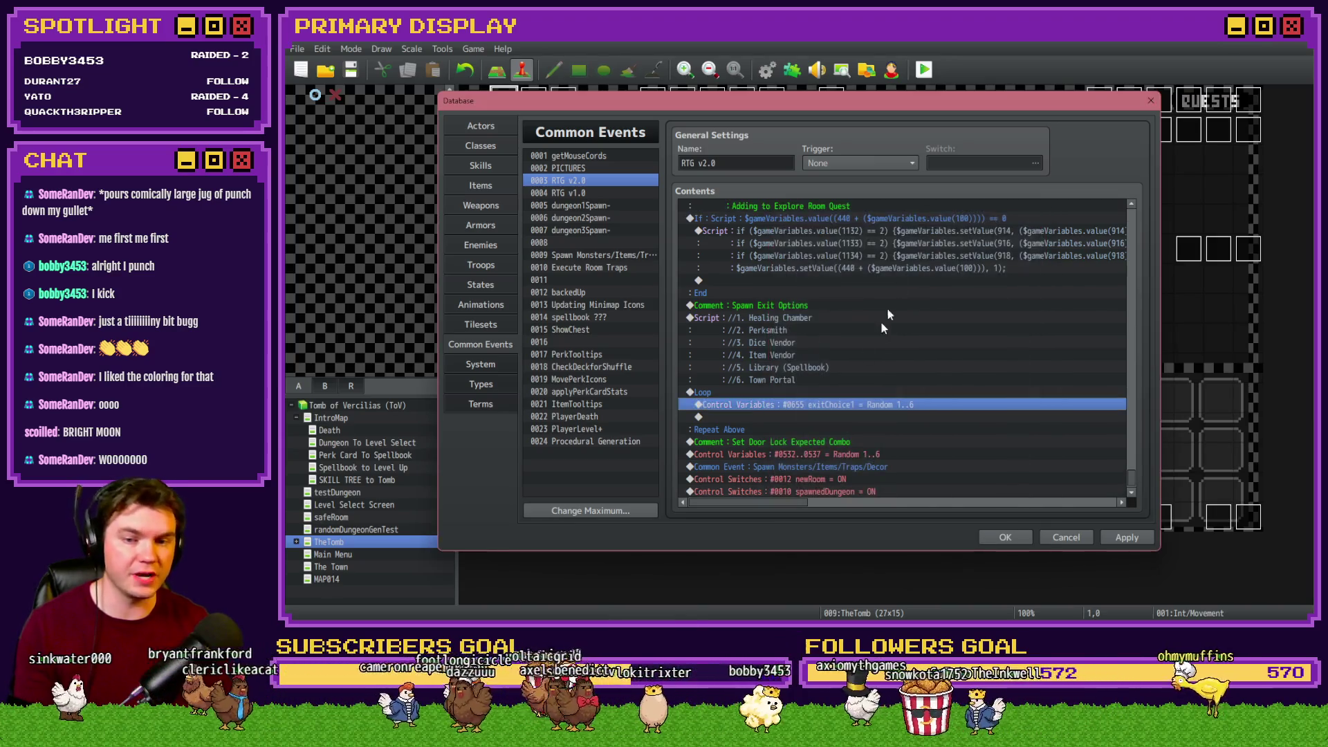
pyautogui.doubleClick(766, 414)
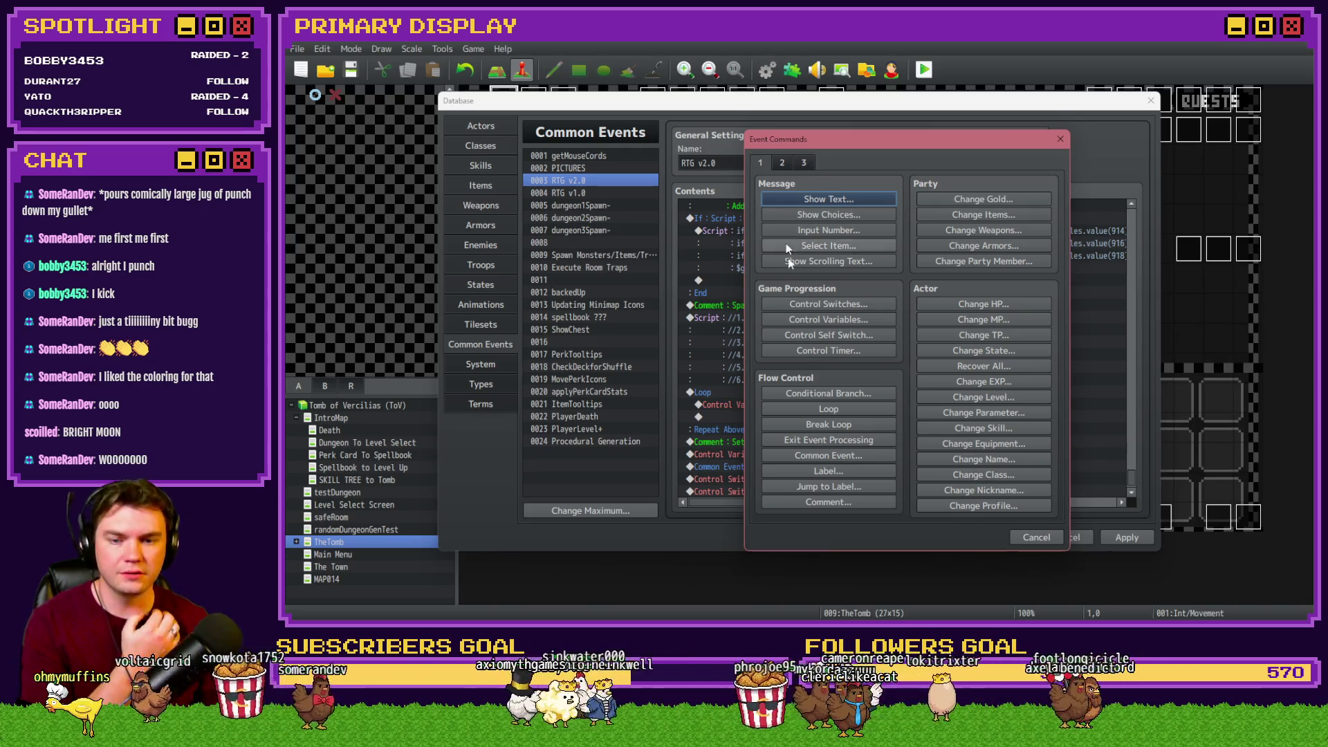
# Add a Conditional Branch in the loop testing variable exitChoice1 = 1
pyautogui.click(815, 387)
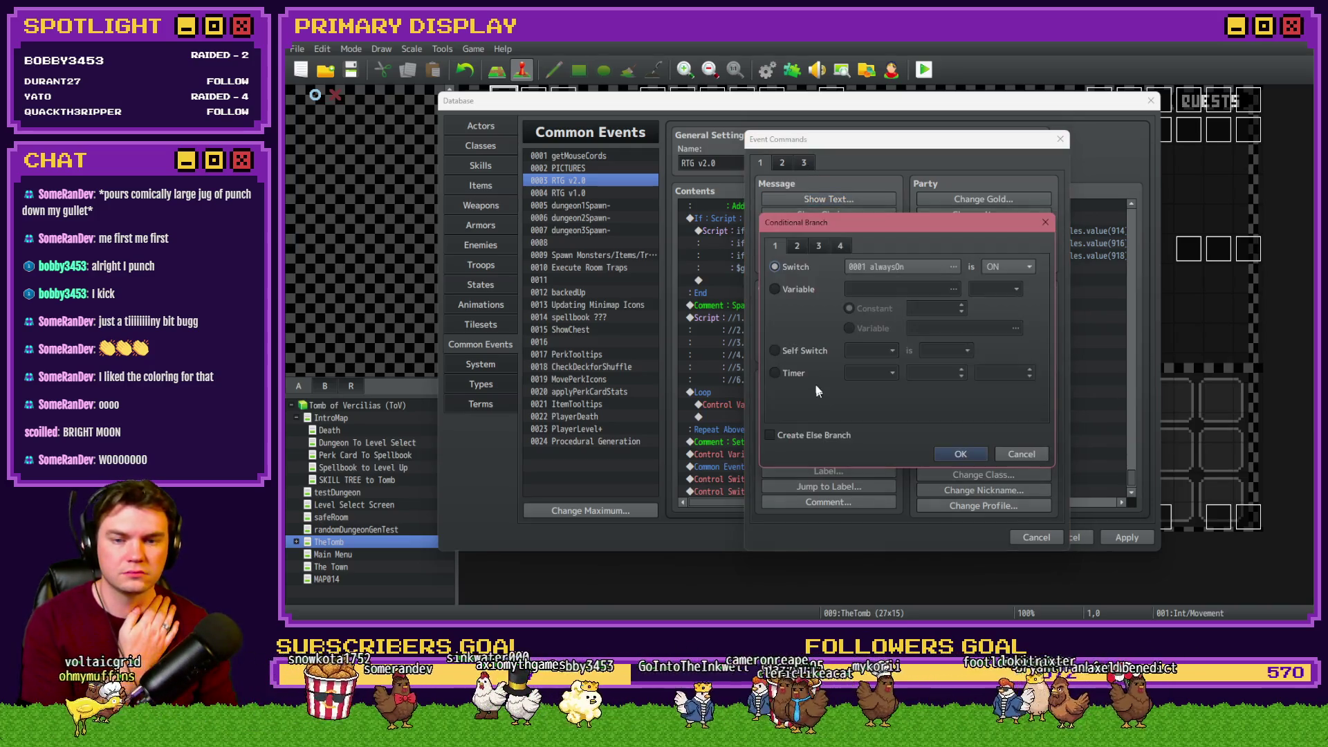
pyautogui.click(818, 289)
pyautogui.click(899, 290)
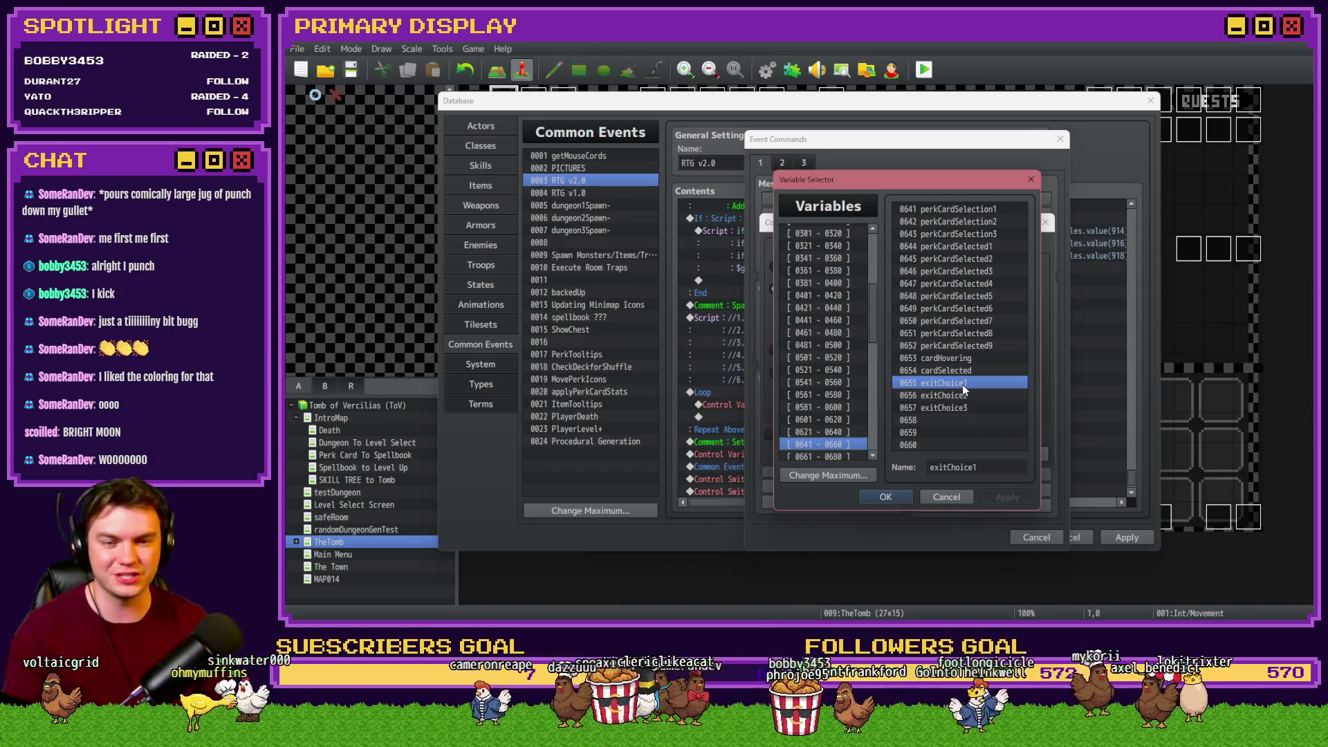
pyautogui.doubleClick(961, 387)
pyautogui.click(960, 454)
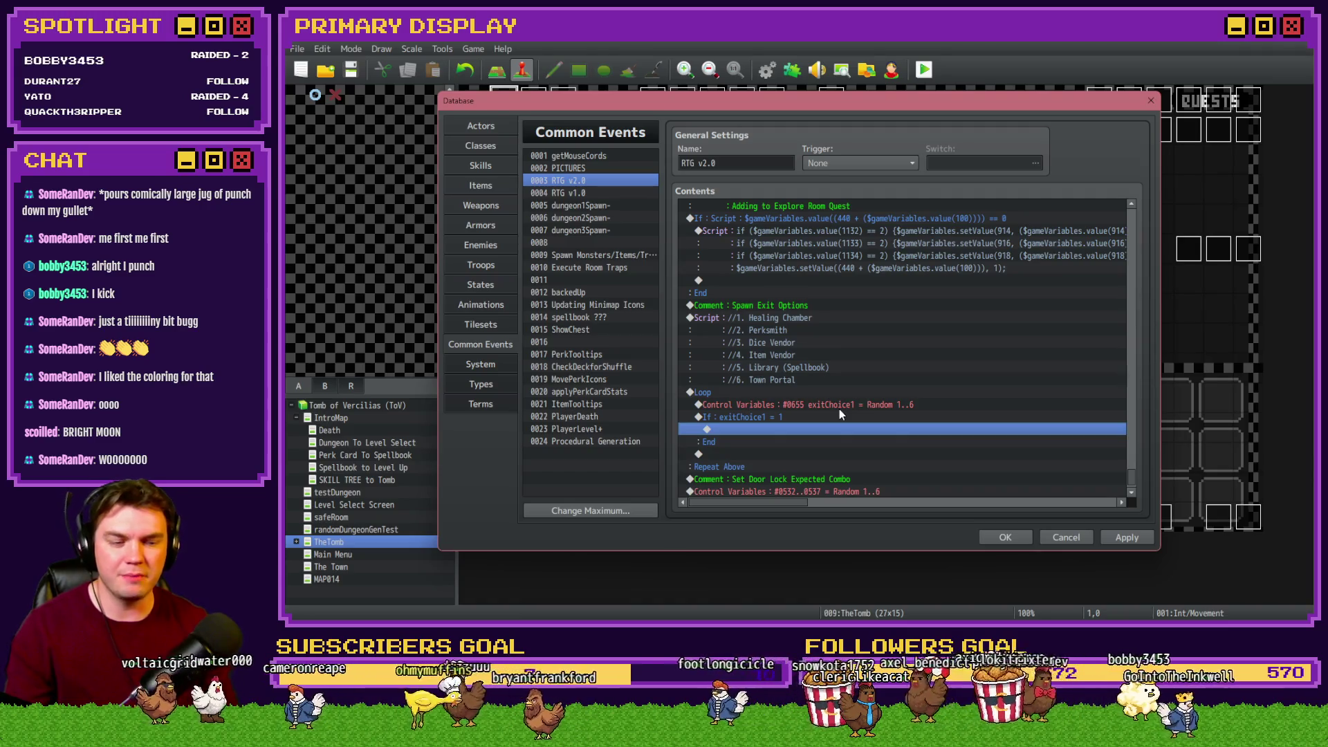
pyautogui.scroll(-2, 830, 382)
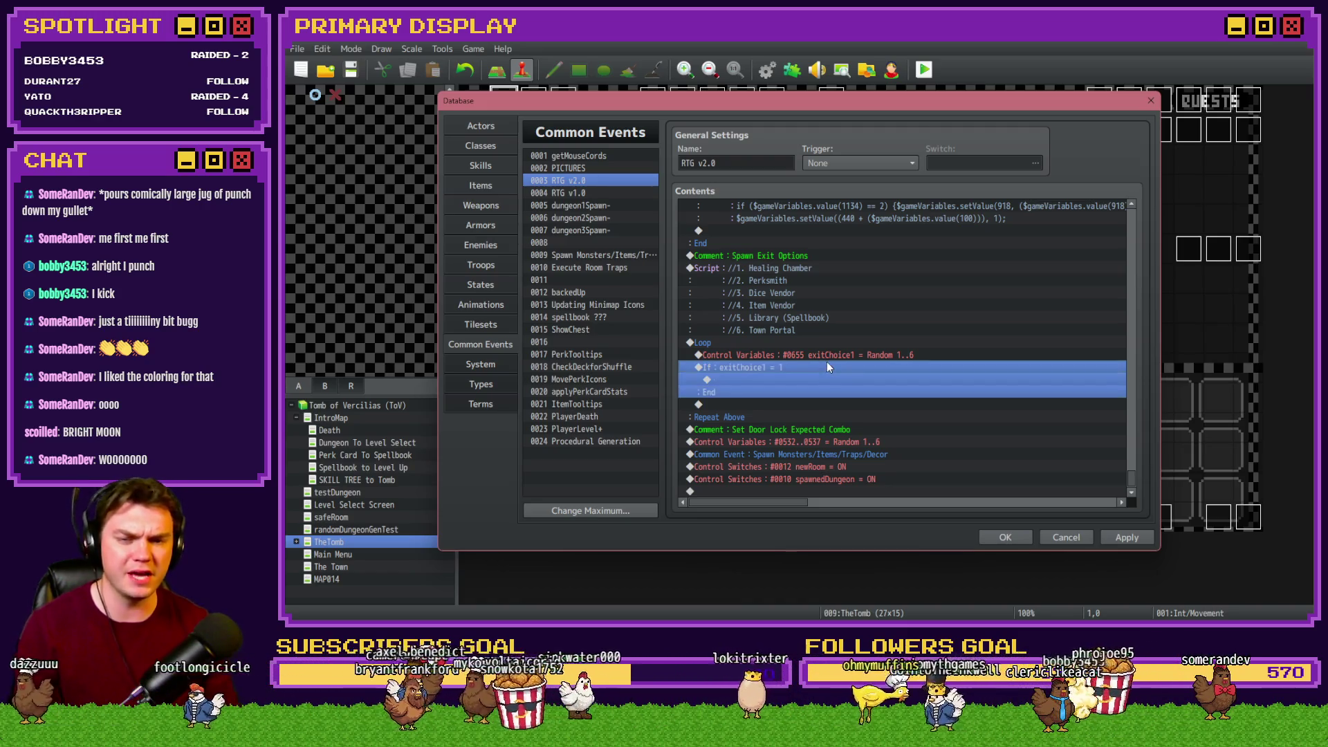
pyautogui.click(823, 356)
pyautogui.click(806, 368)
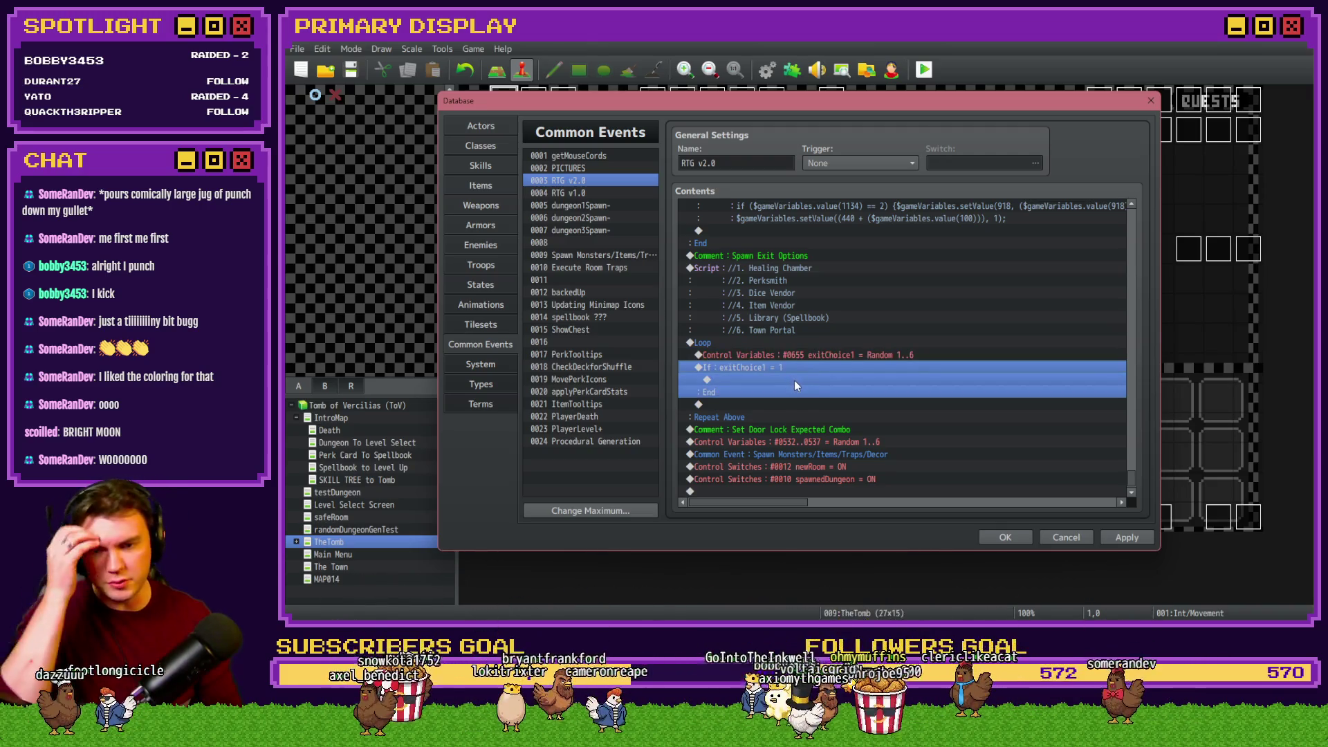
pyautogui.doubleClick(792, 379)
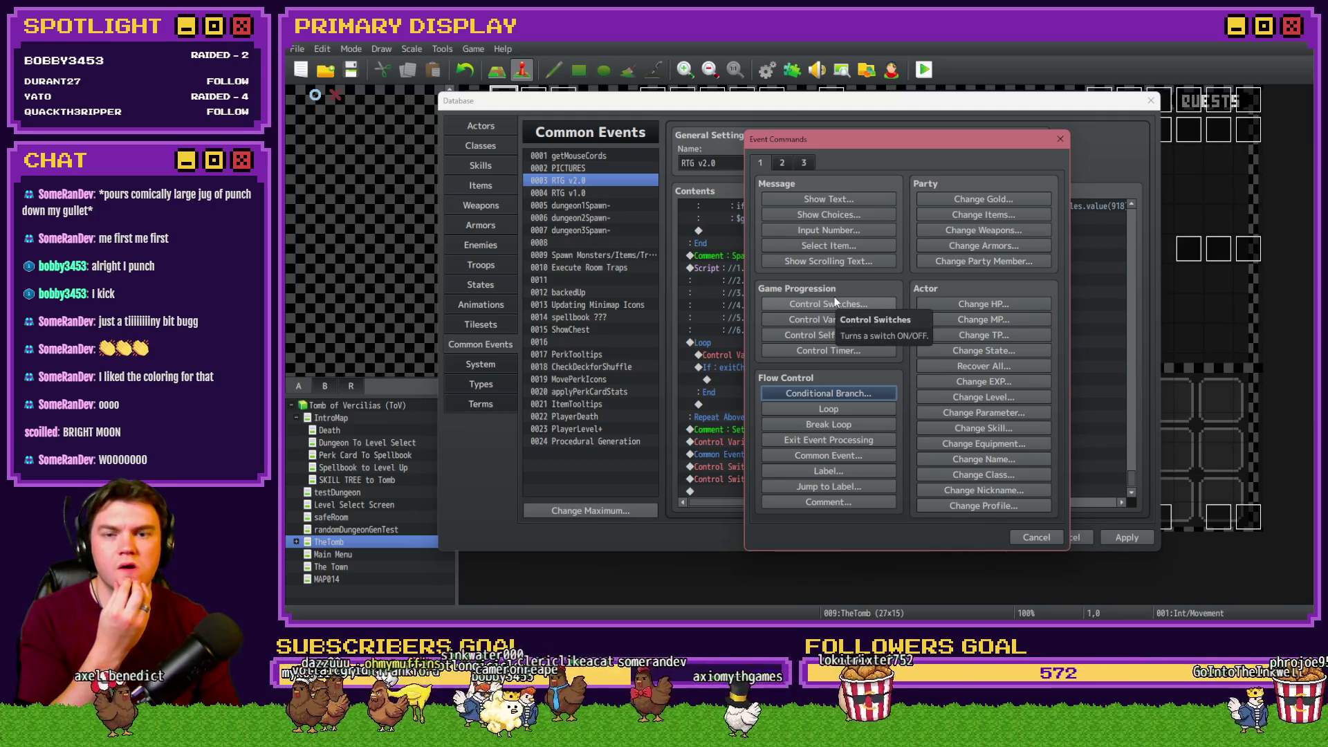
# Name the empty variables 0658–0660 exitText1, exitText2 and exitText3
pyautogui.click(841, 320)
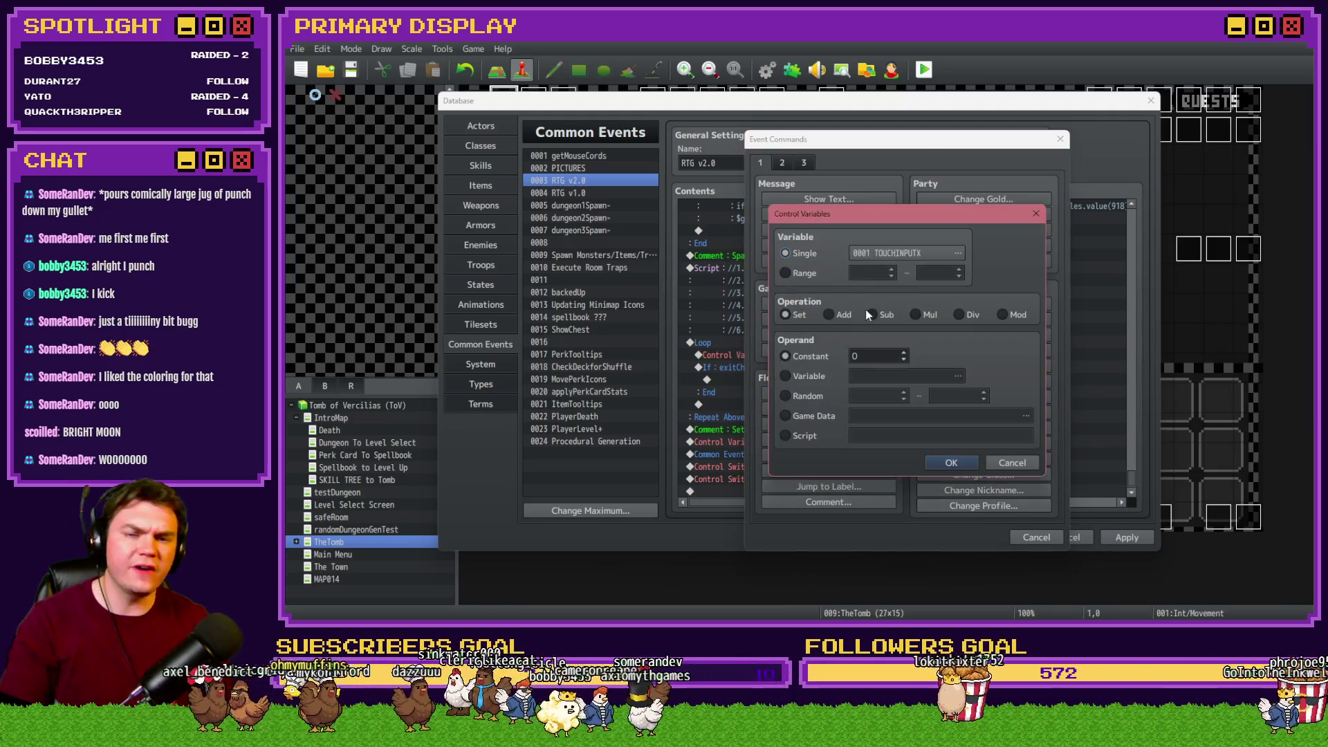
pyautogui.click(958, 252)
pyautogui.moveTo(923, 420); pyautogui.dragTo(942, 446)
pyautogui.click(948, 419)
pyautogui.click(971, 467)
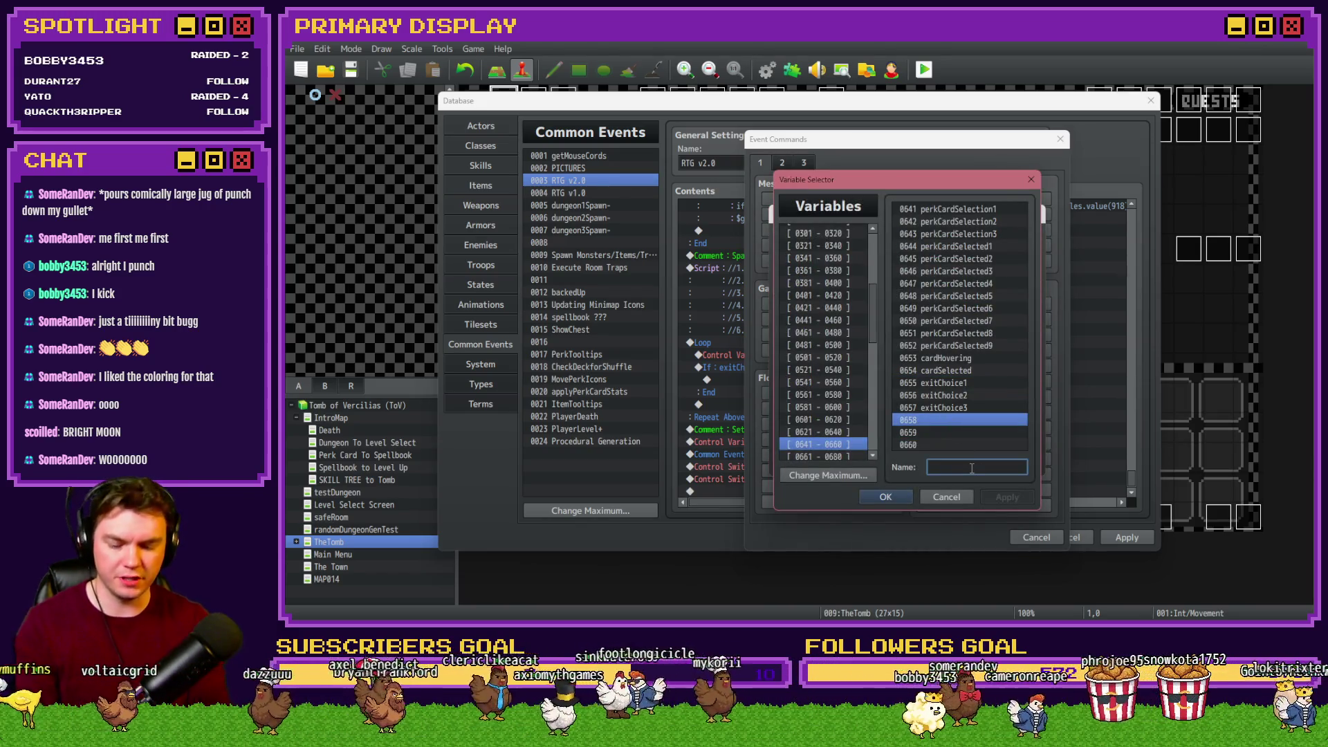
pyautogui.write('exitText')
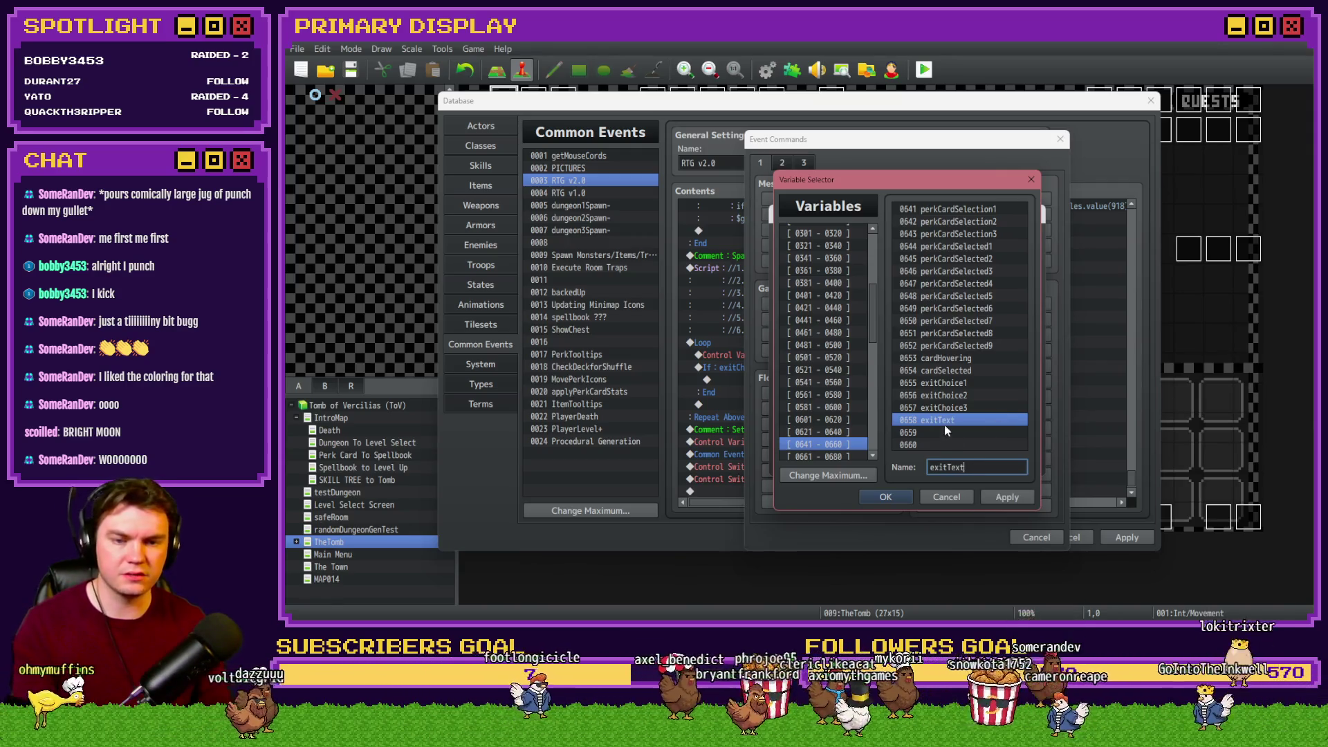
pyautogui.write('1')
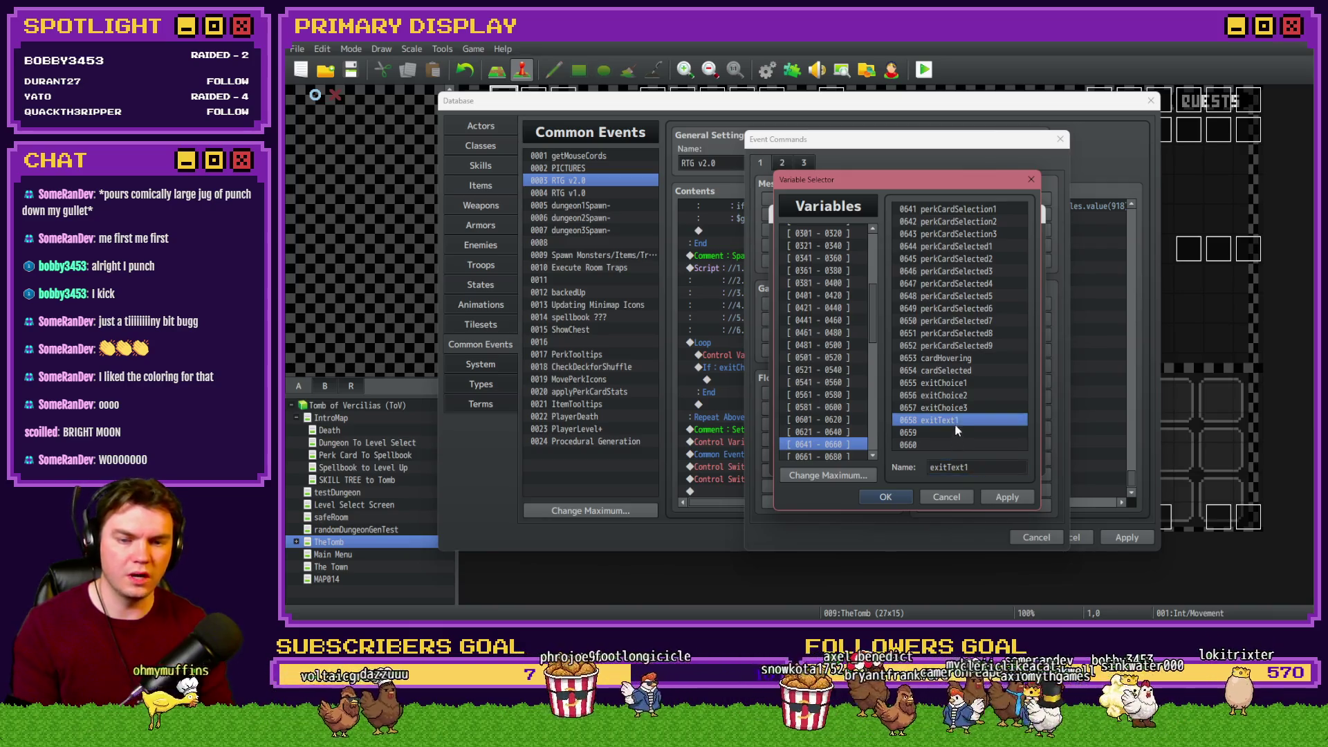
pyautogui.click(956, 431)
pyautogui.write('exitText1')
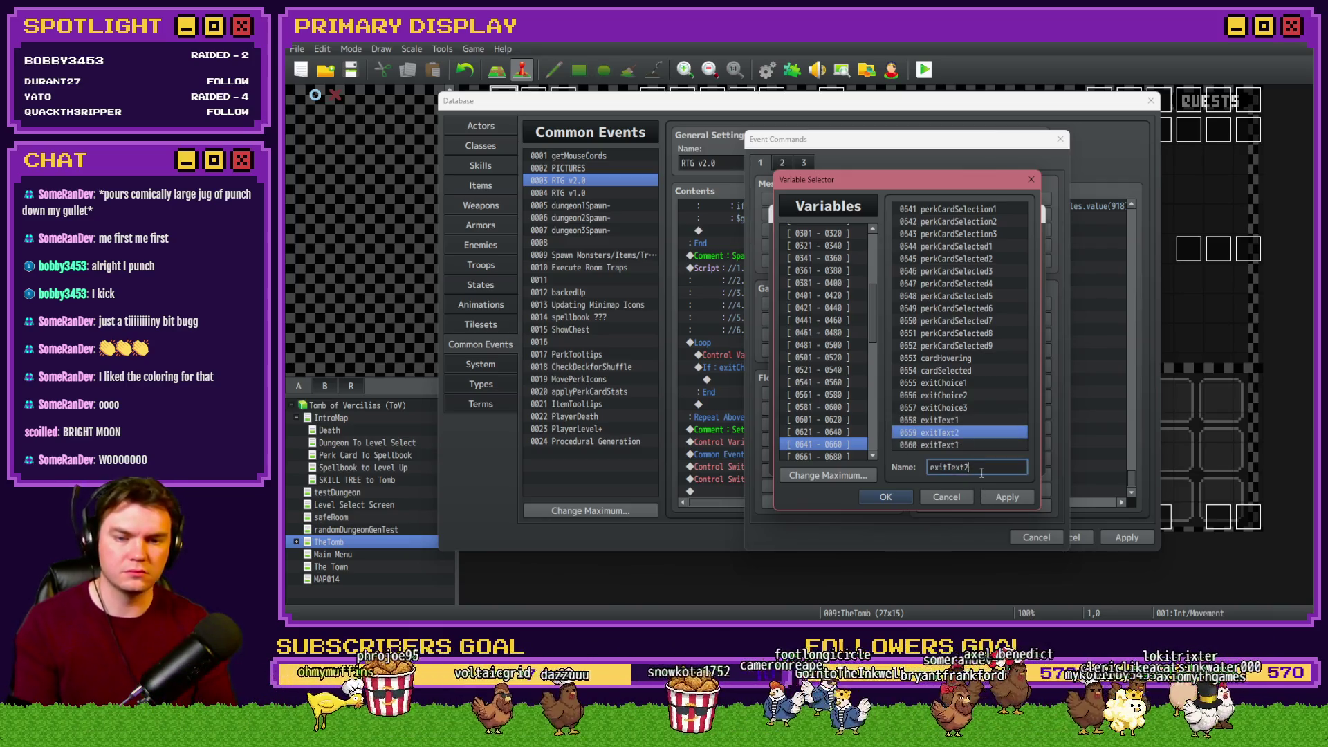
pyautogui.click(953, 446)
pyautogui.click(978, 465)
# Set exitText1 to the script value Test Text and narrow exitChoice1's random range to 1..1
pyautogui.click(940, 419)
pyautogui.click(886, 496)
pyautogui.click(907, 436)
pyautogui.write('Test Text')
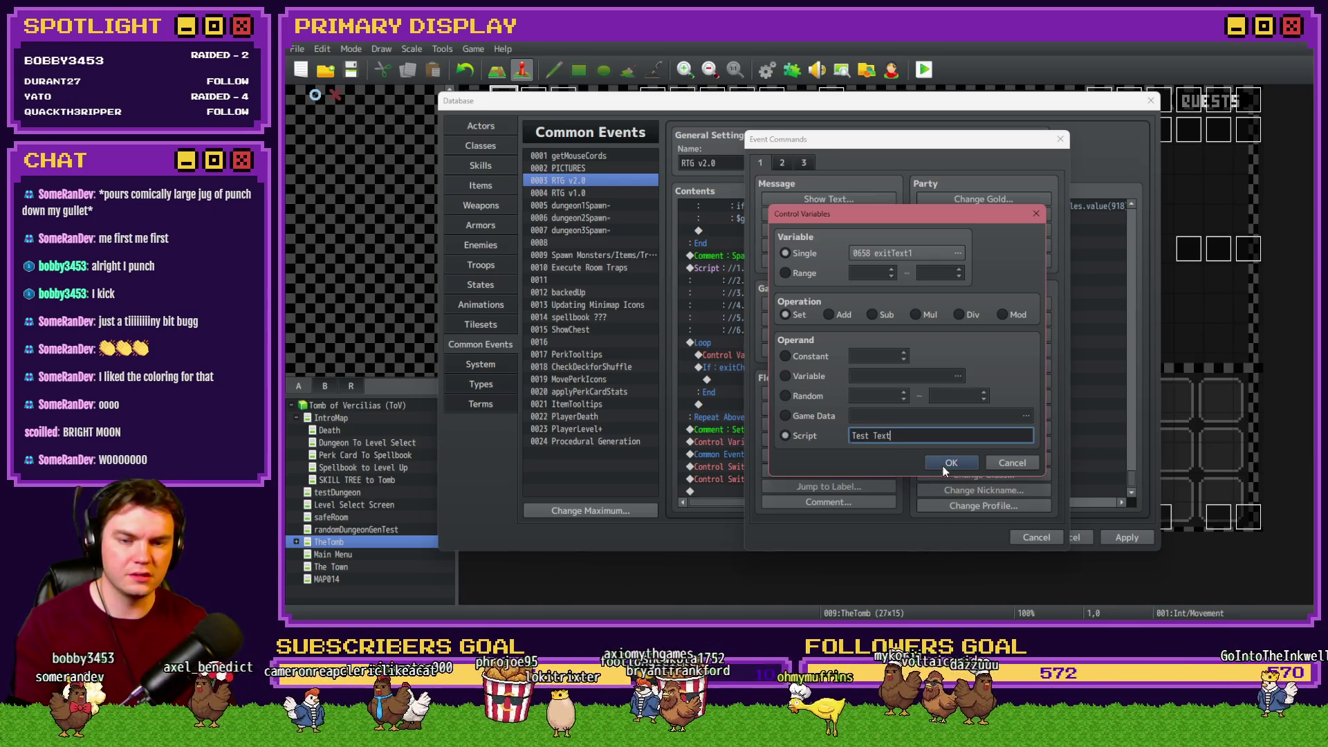
pyautogui.click(926, 464)
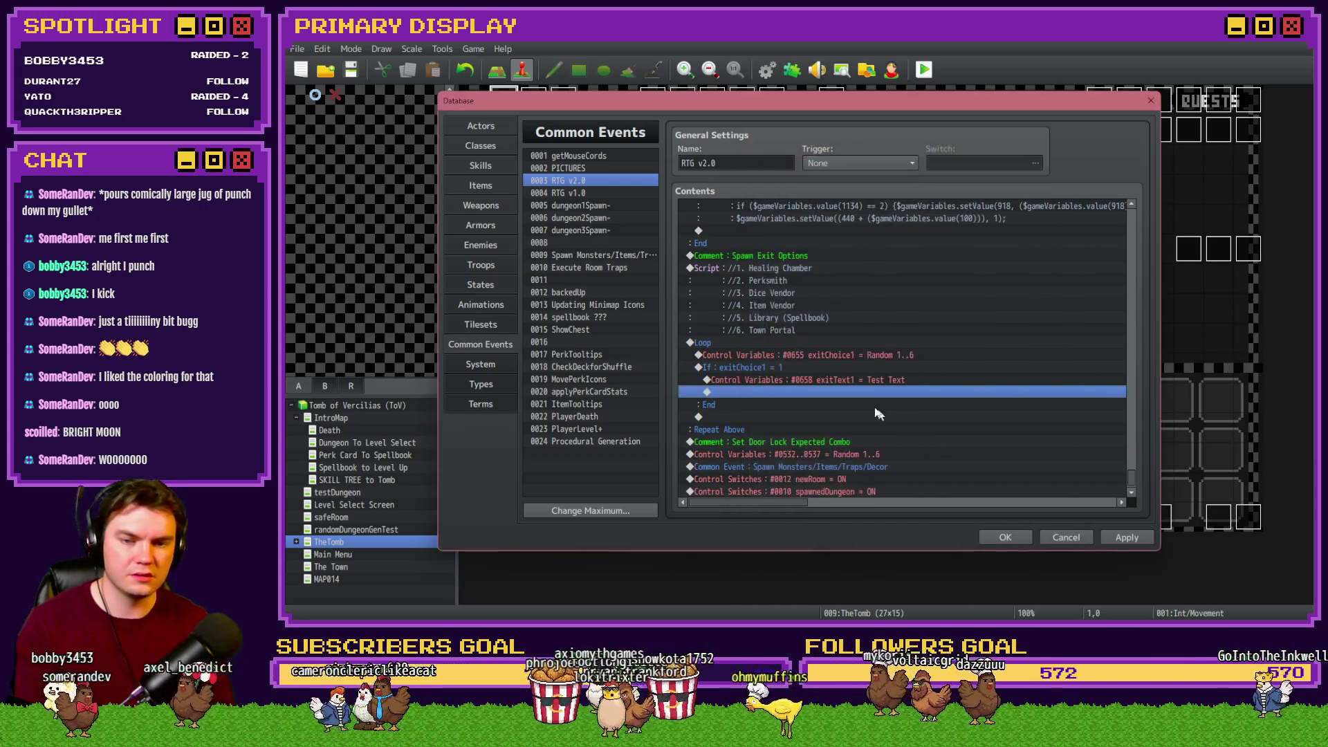
pyautogui.doubleClick(861, 378)
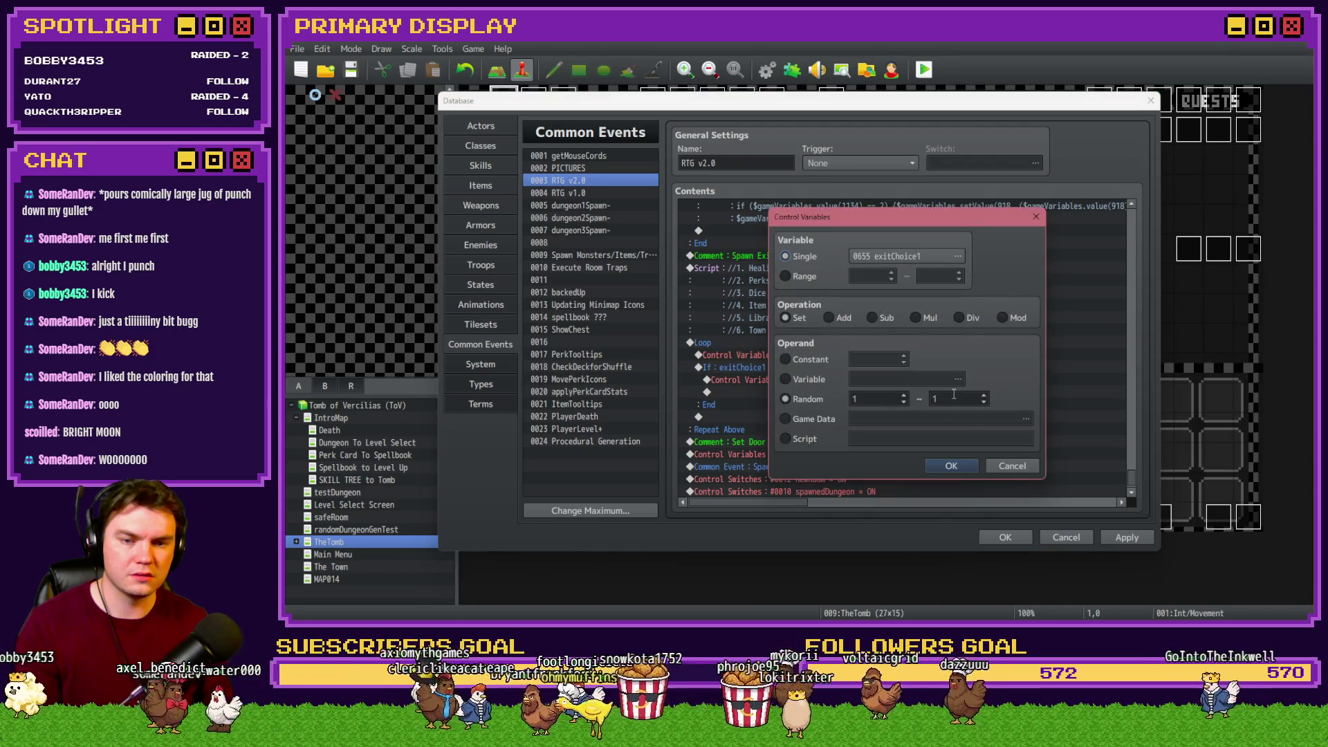
pyautogui.click(950, 464)
pyautogui.click(1127, 538)
# Insert Break Loop after the exitText1 line, apply, and close the database
pyautogui.click(828, 373)
pyautogui.click(833, 380)
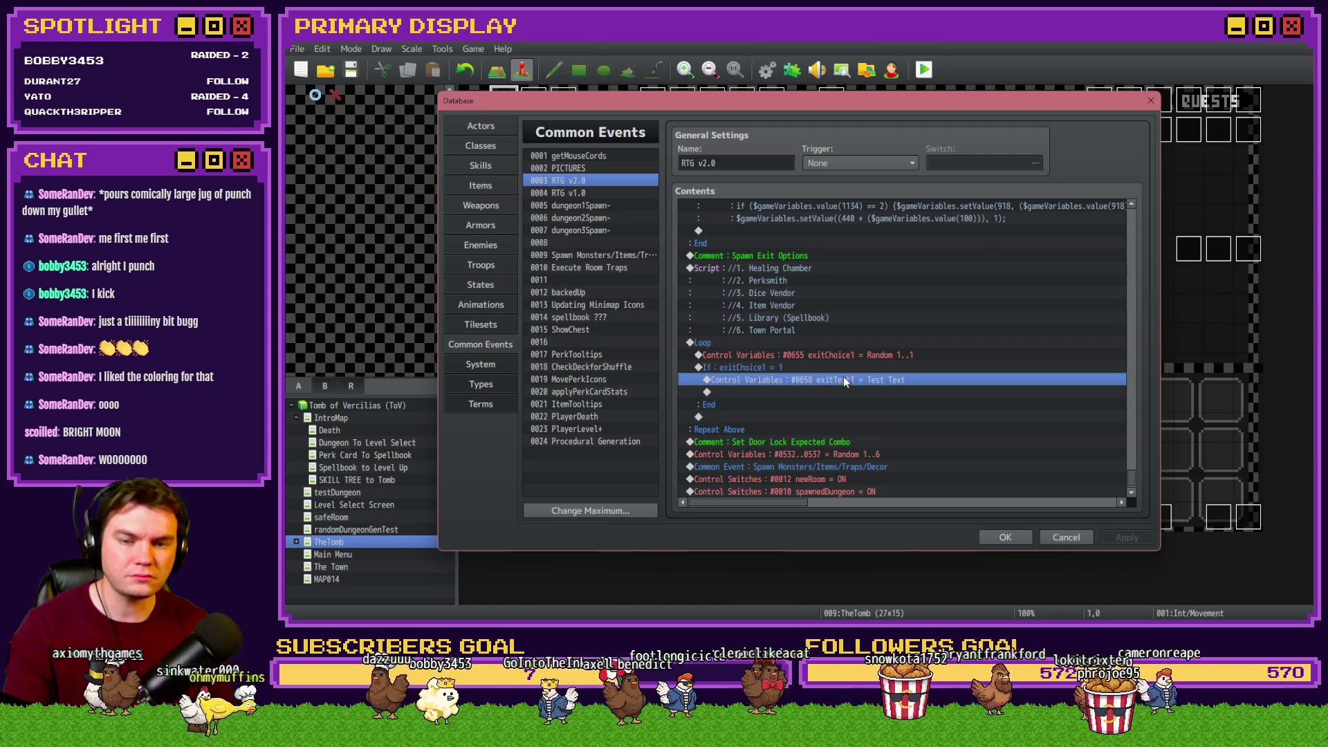
pyautogui.doubleClick(807, 391)
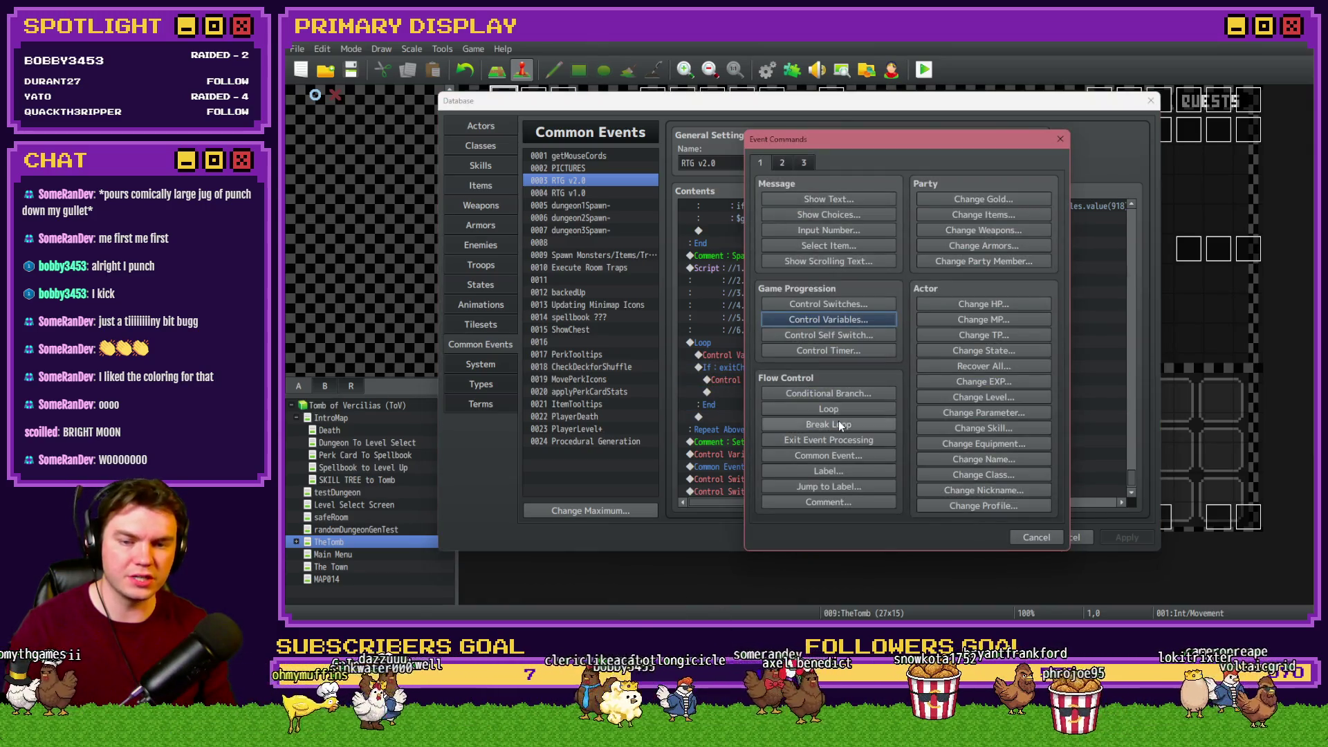
pyautogui.click(840, 424)
pyautogui.click(858, 379)
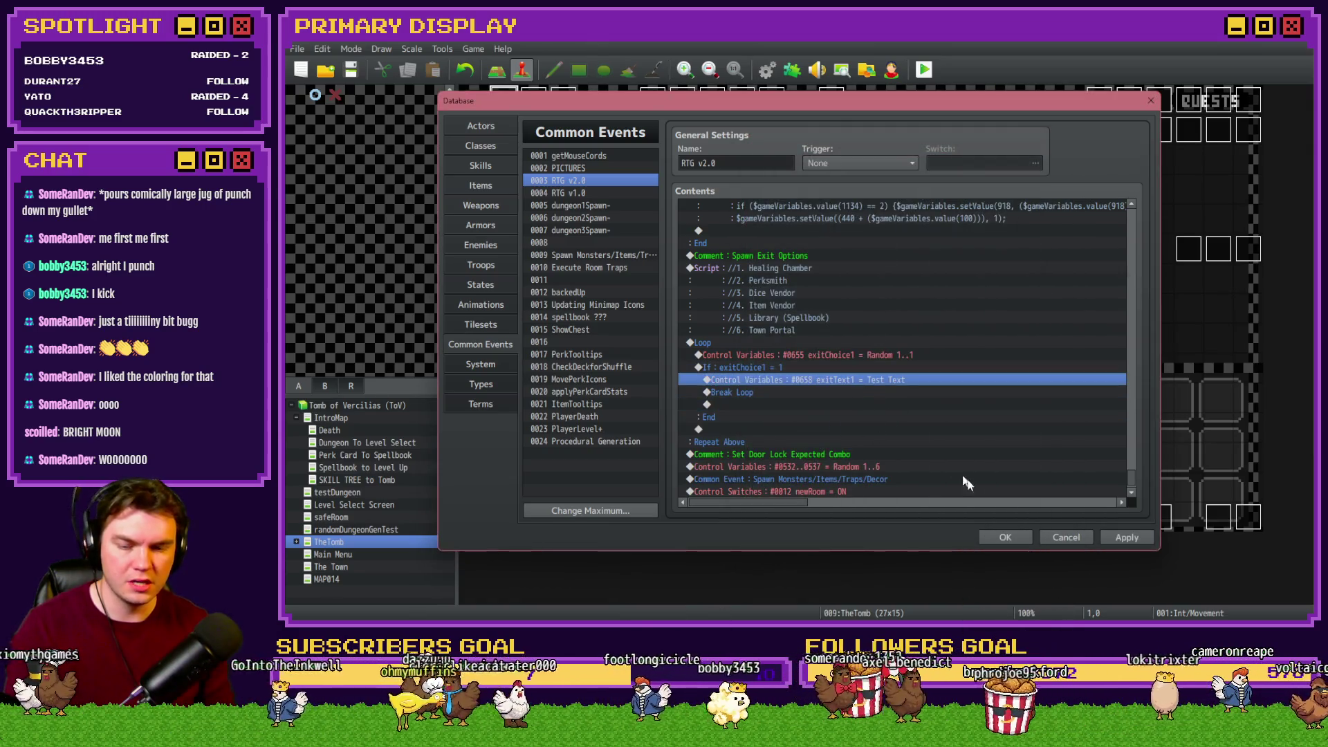
pyautogui.click(1144, 538)
pyautogui.click(1013, 537)
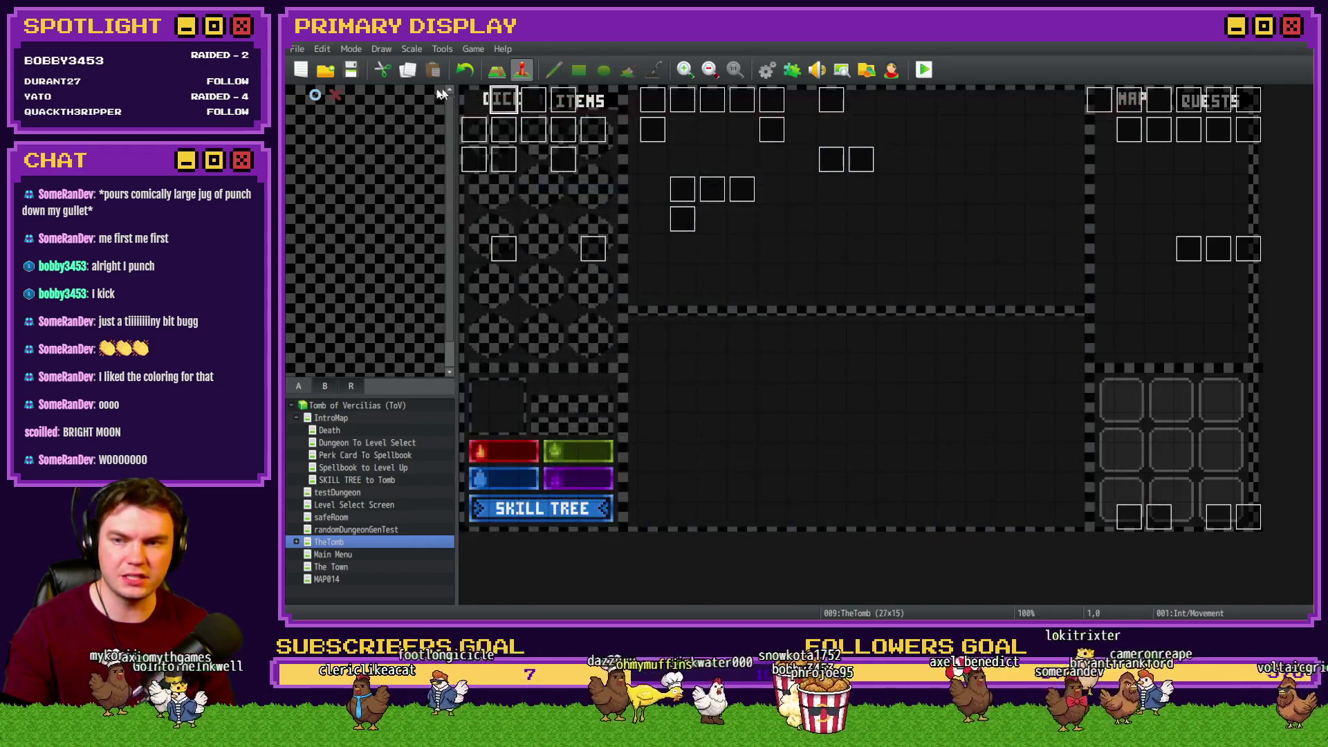
# Save and playtest, then close the game after it throws SyntaxError: Unexpected identifier
pyautogui.click(351, 69)
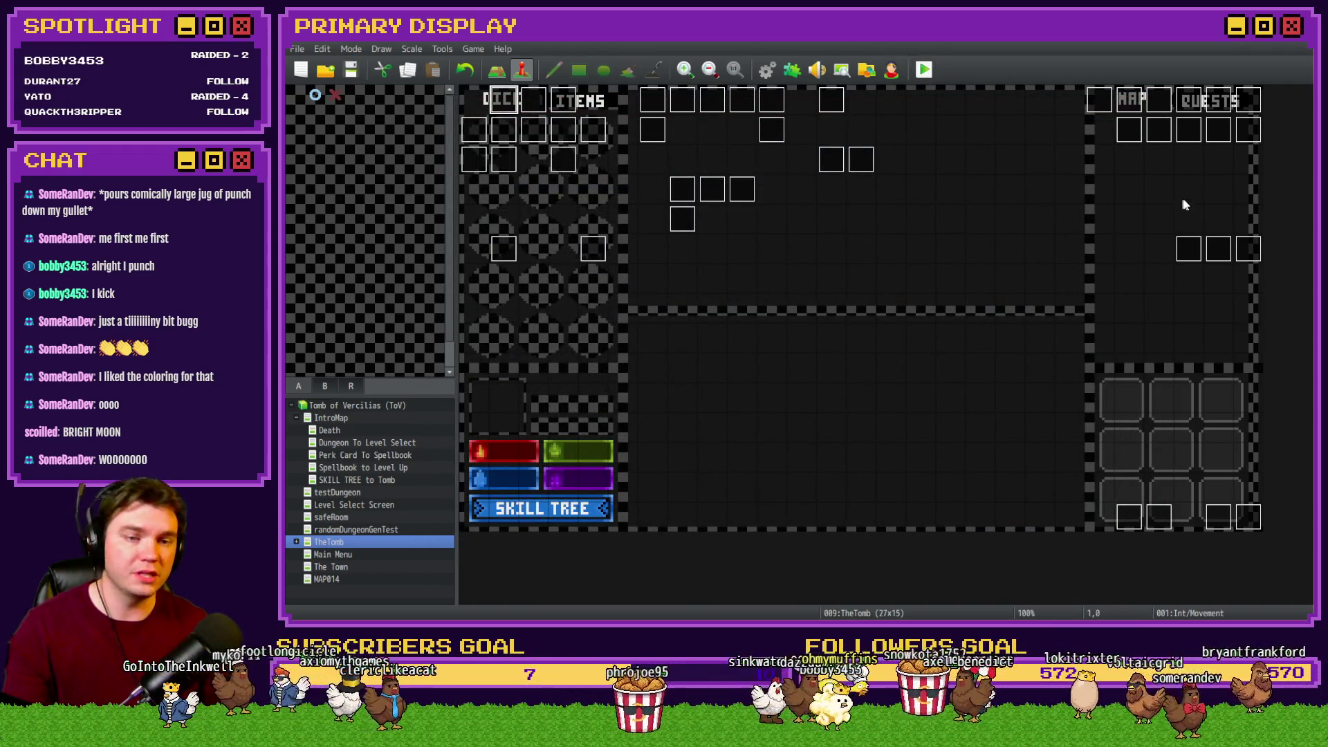
pyautogui.hotkey('ctrl', 'r')
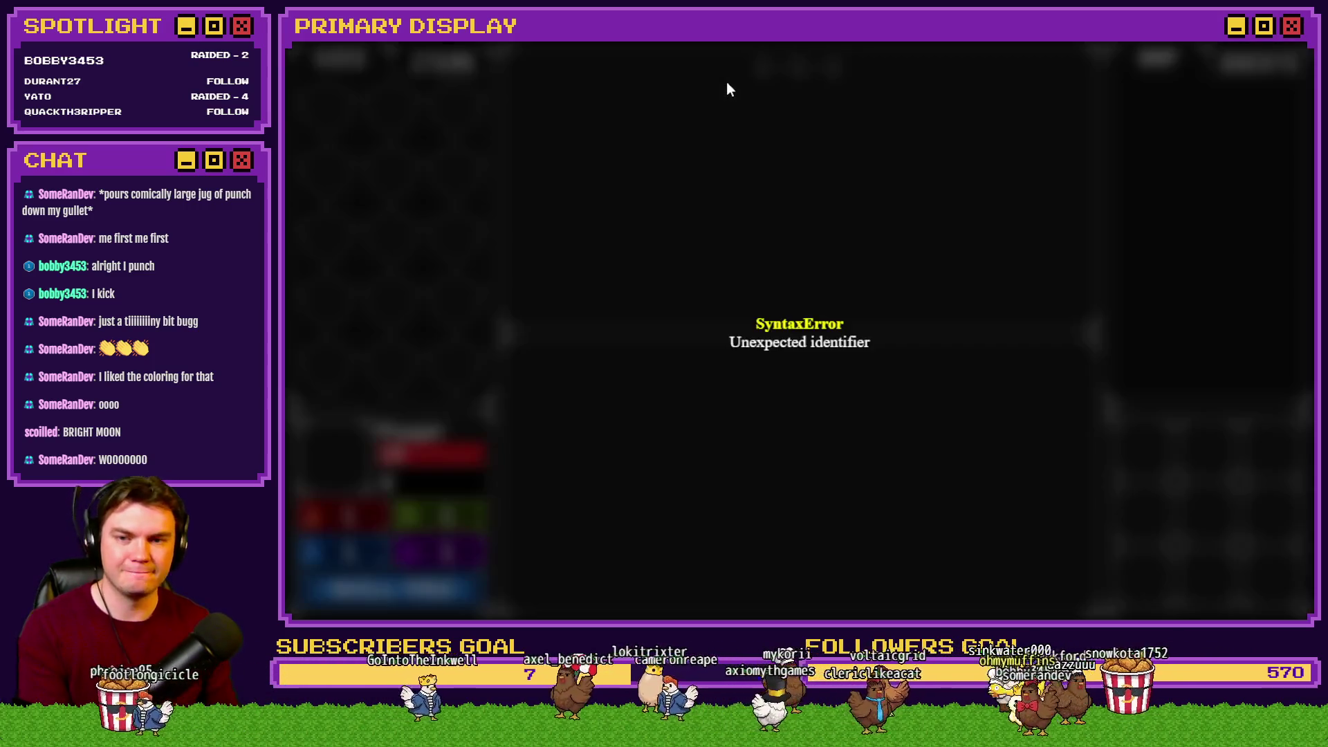
pyautogui.hotkey('alt', 'F4')
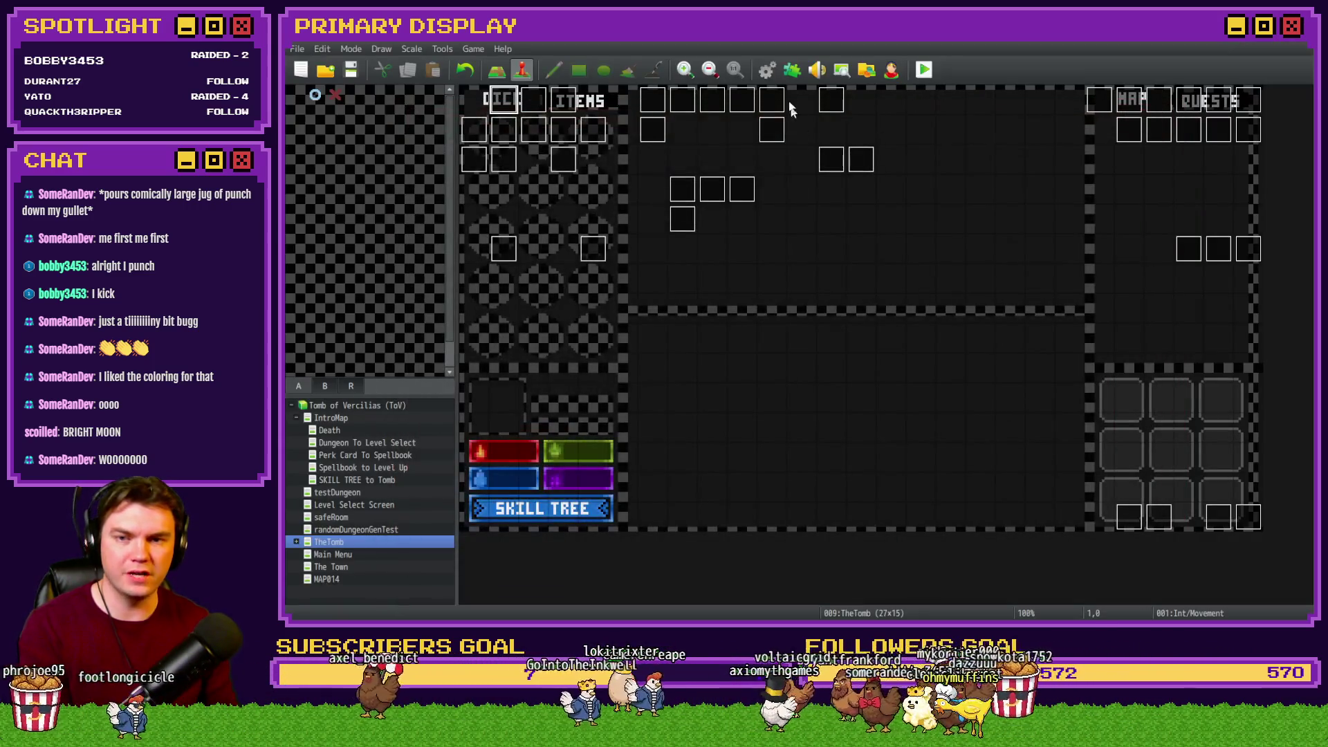
# Wrap the exitText1 script value in quotes as "Test Text" and close the database
pyautogui.click(793, 69)
pyautogui.press('Escape')
pyautogui.press('F9')
pyautogui.moveTo(1131, 207); pyautogui.dragTo(1135, 485)
pyautogui.doubleClick(844, 354)
pyautogui.click(892, 440)
pyautogui.click(896, 439)
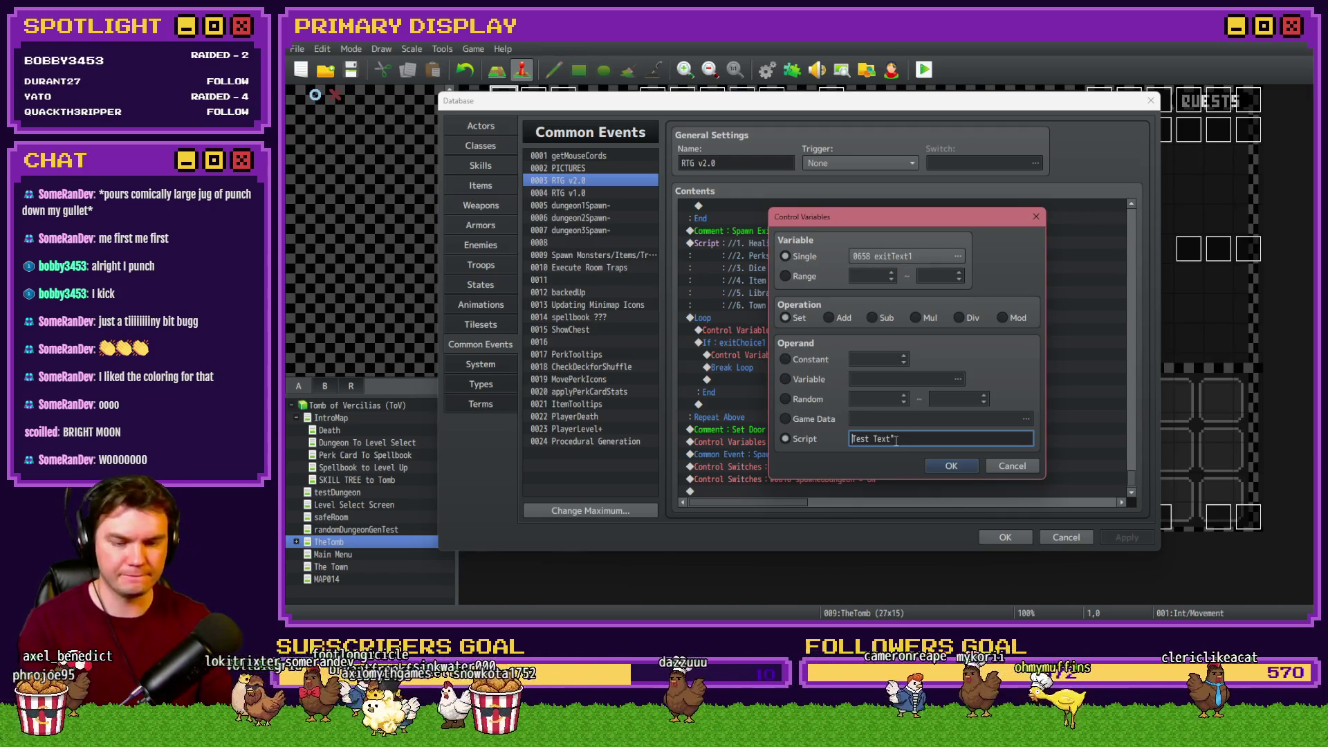
pyautogui.click(951, 465)
pyautogui.click(993, 538)
pyautogui.click(925, 70)
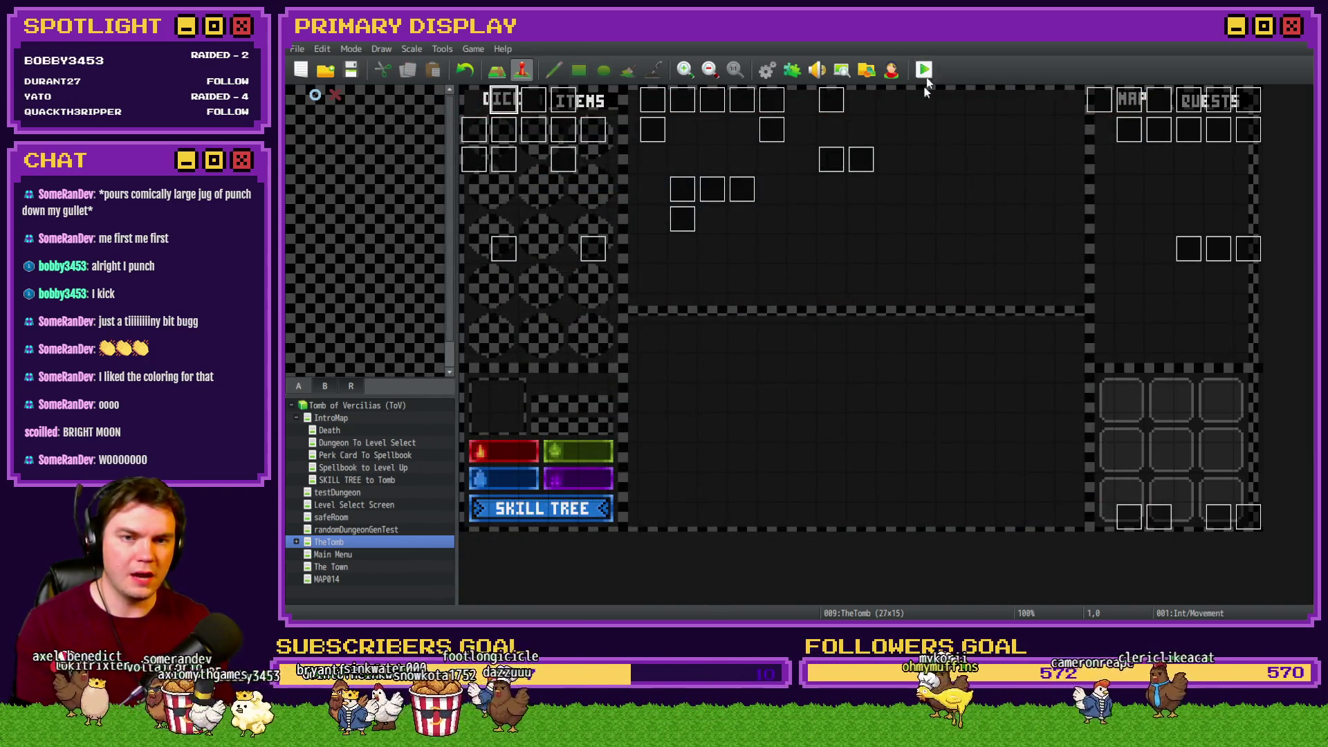
# Save, pick the Nick's Hat of Divine Wisdom perk, and check variable 0658 in the debug view
pyautogui.click(758, 354)
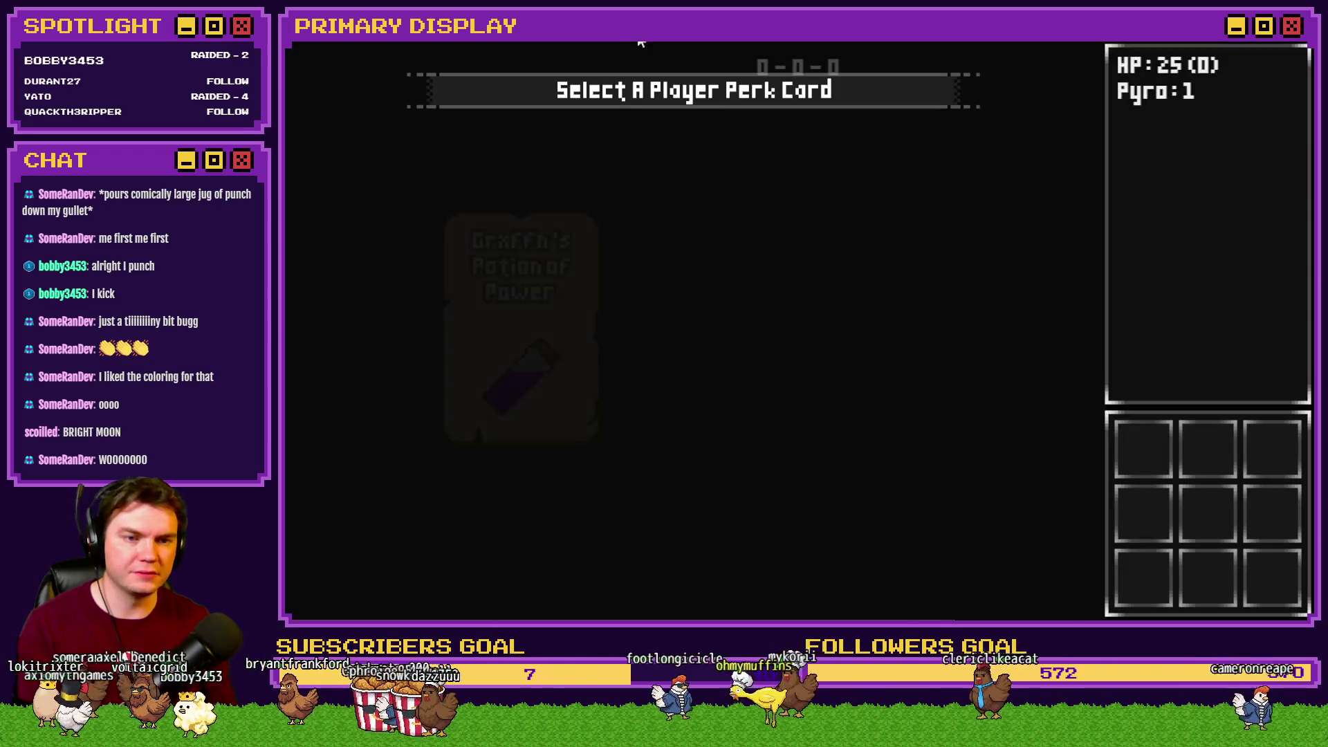
pyautogui.click(676, 250)
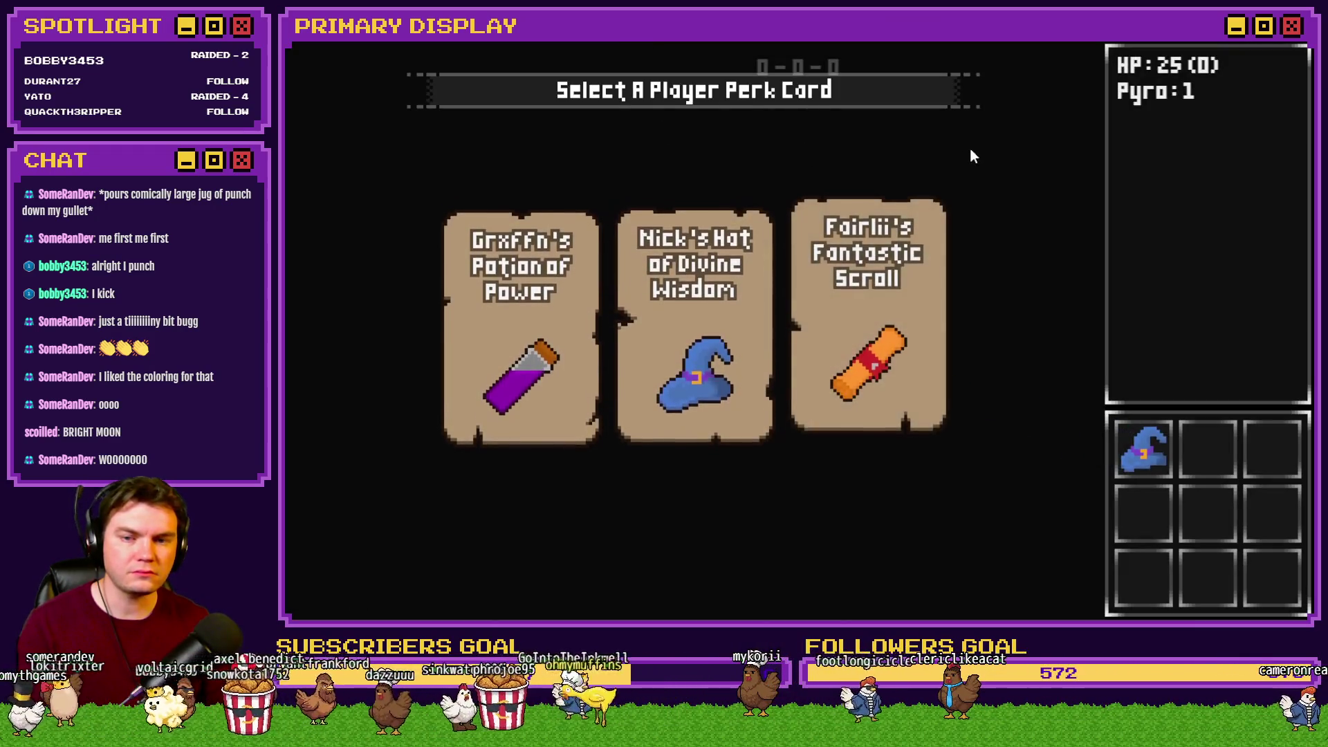
pyautogui.press('F9')
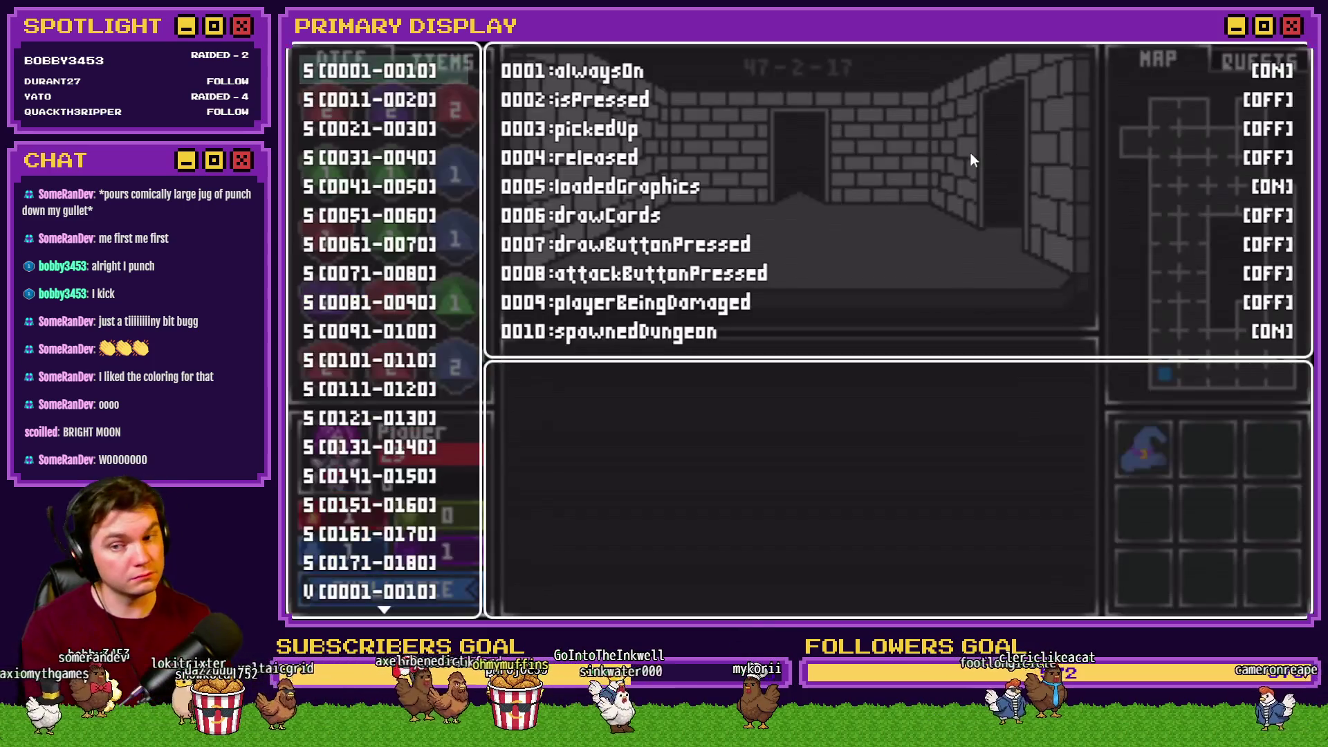
pyautogui.scroll(-20, 397, 385)
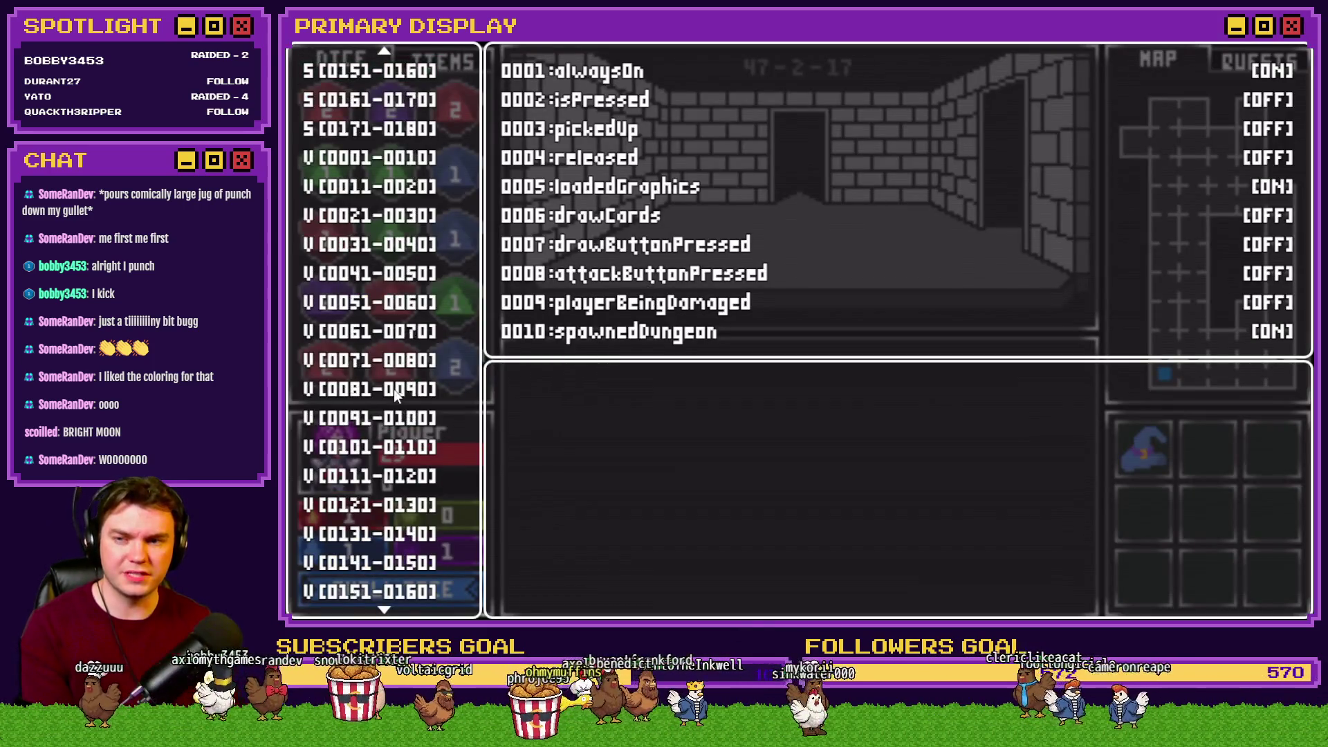
pyautogui.scroll(-8, 397, 391)
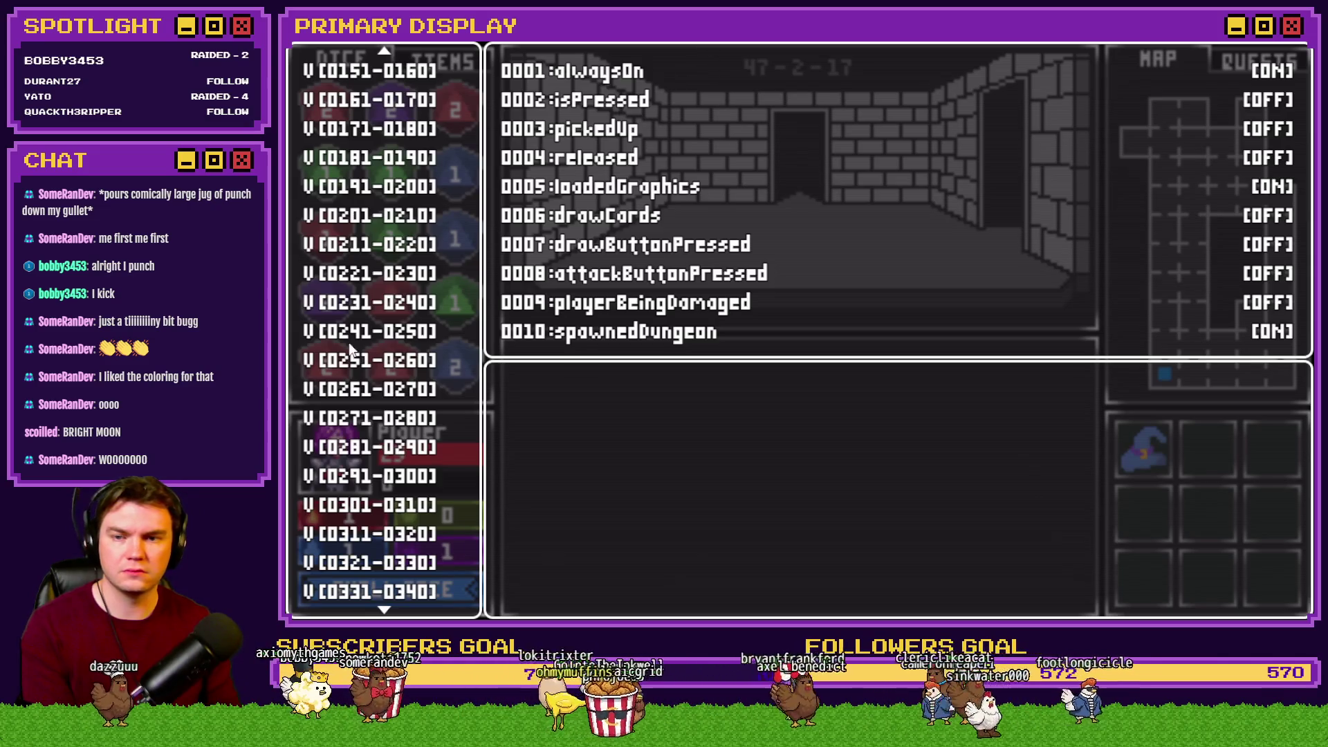
pyautogui.scroll(-20, 353, 349)
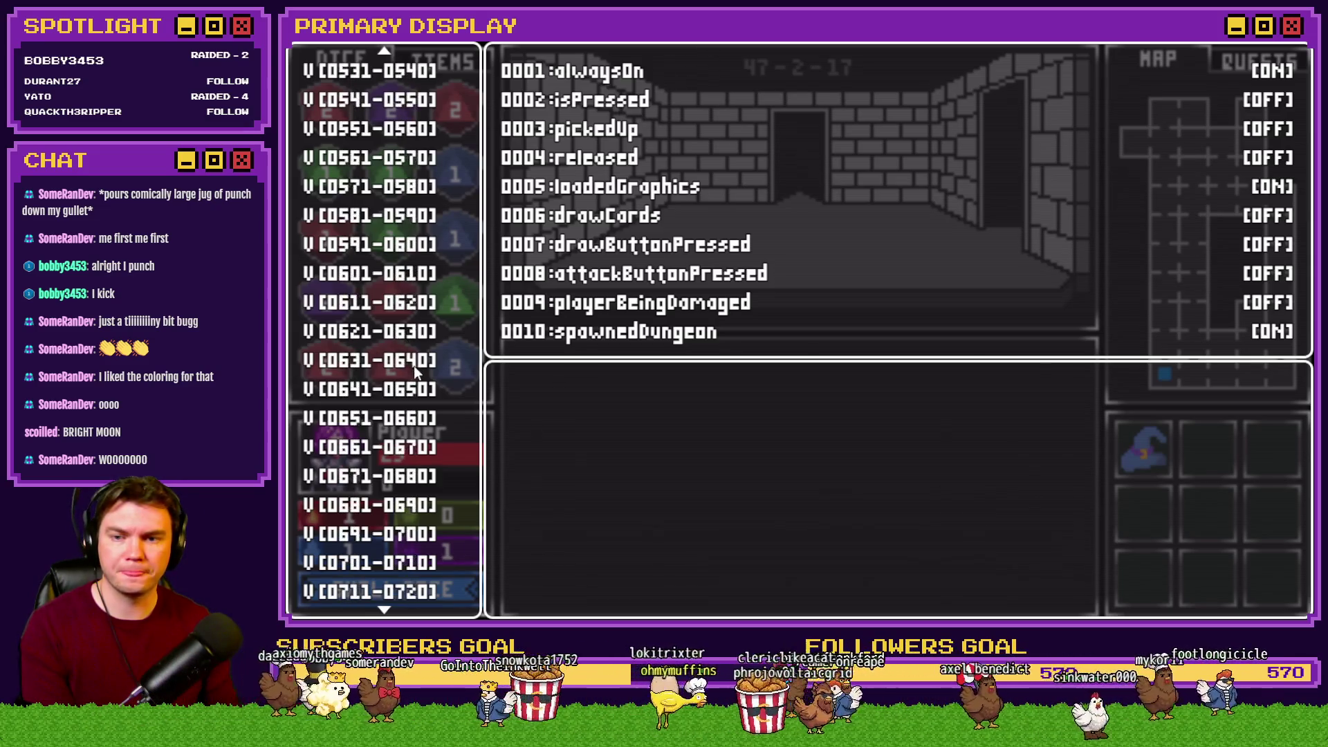
pyautogui.scroll(-4, 413, 365)
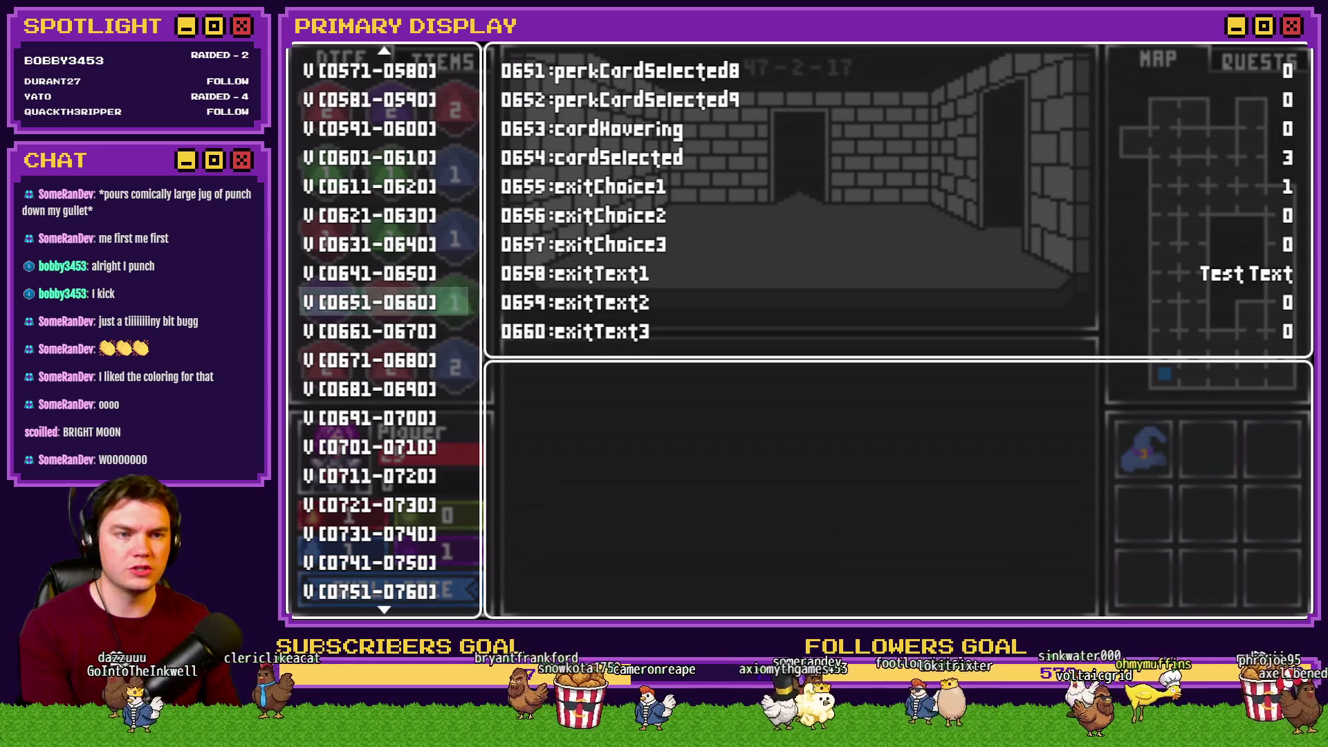
pyautogui.press('Escape')
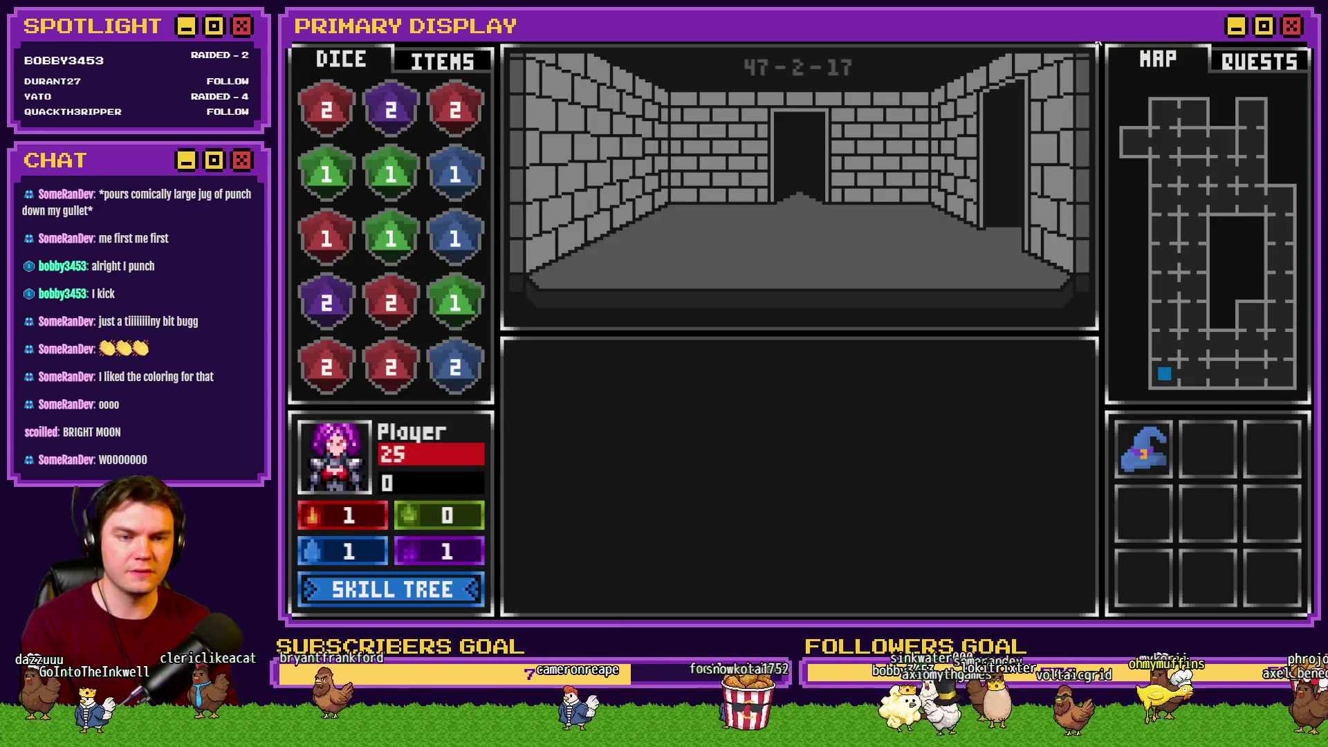
# Walk to the locked door, pick the lock, win blackjack, and interact with the wall glyphs
pyautogui.press('Up')
pyautogui.press('Up')
pyautogui.press('Up')
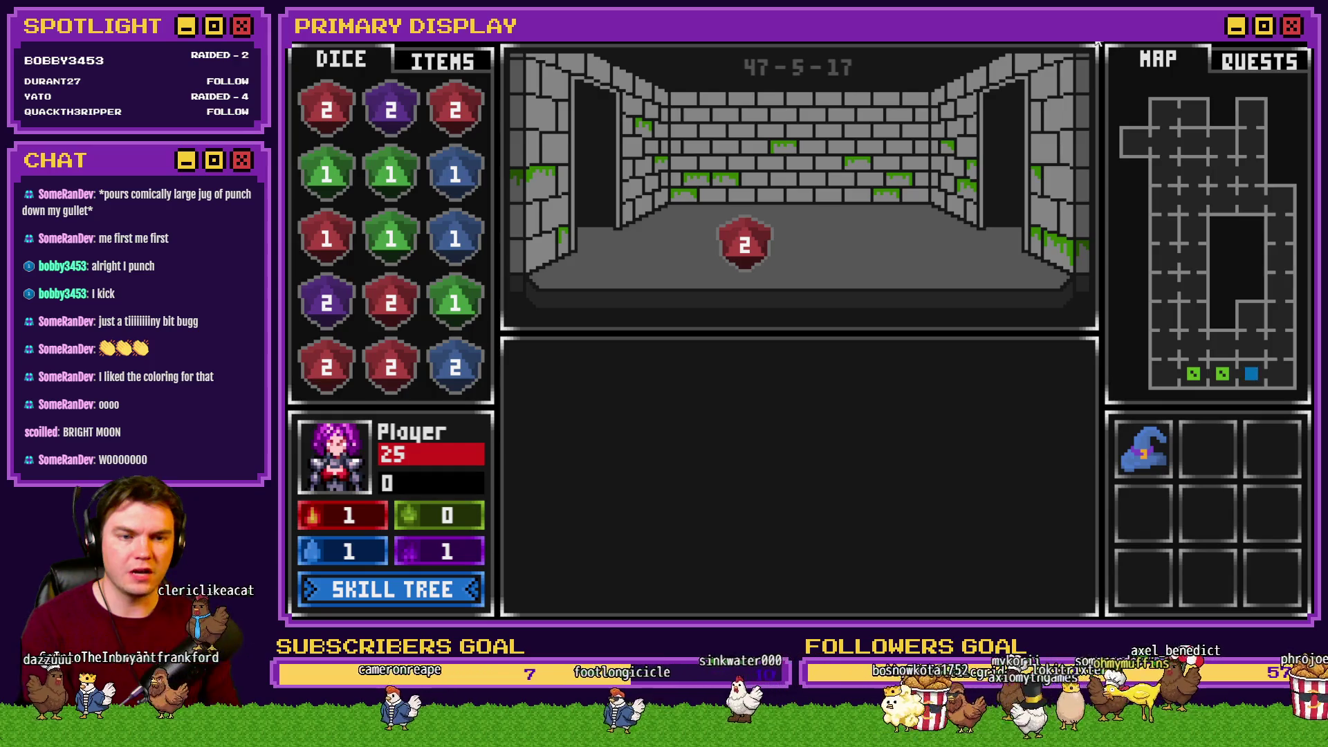
pyautogui.press('Right')
pyautogui.press('Up')
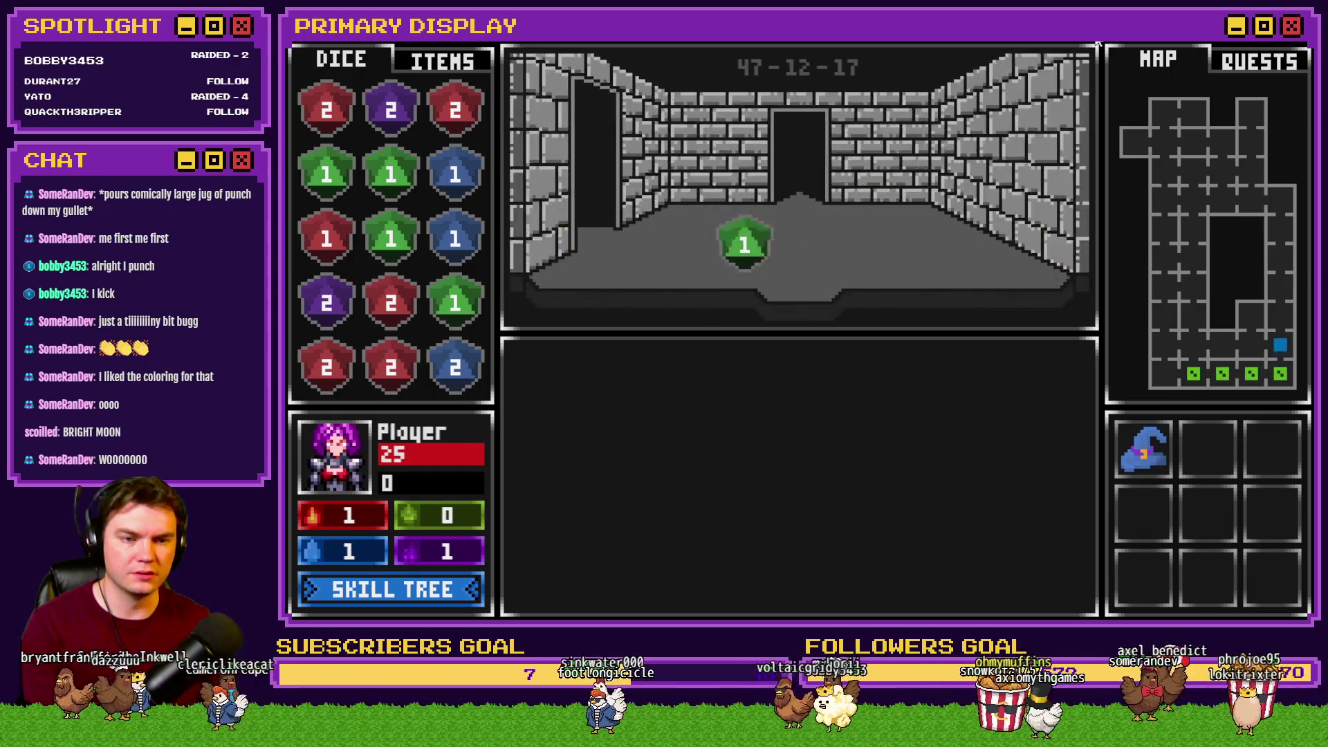
pyautogui.press('Left')
pyautogui.click(860, 462)
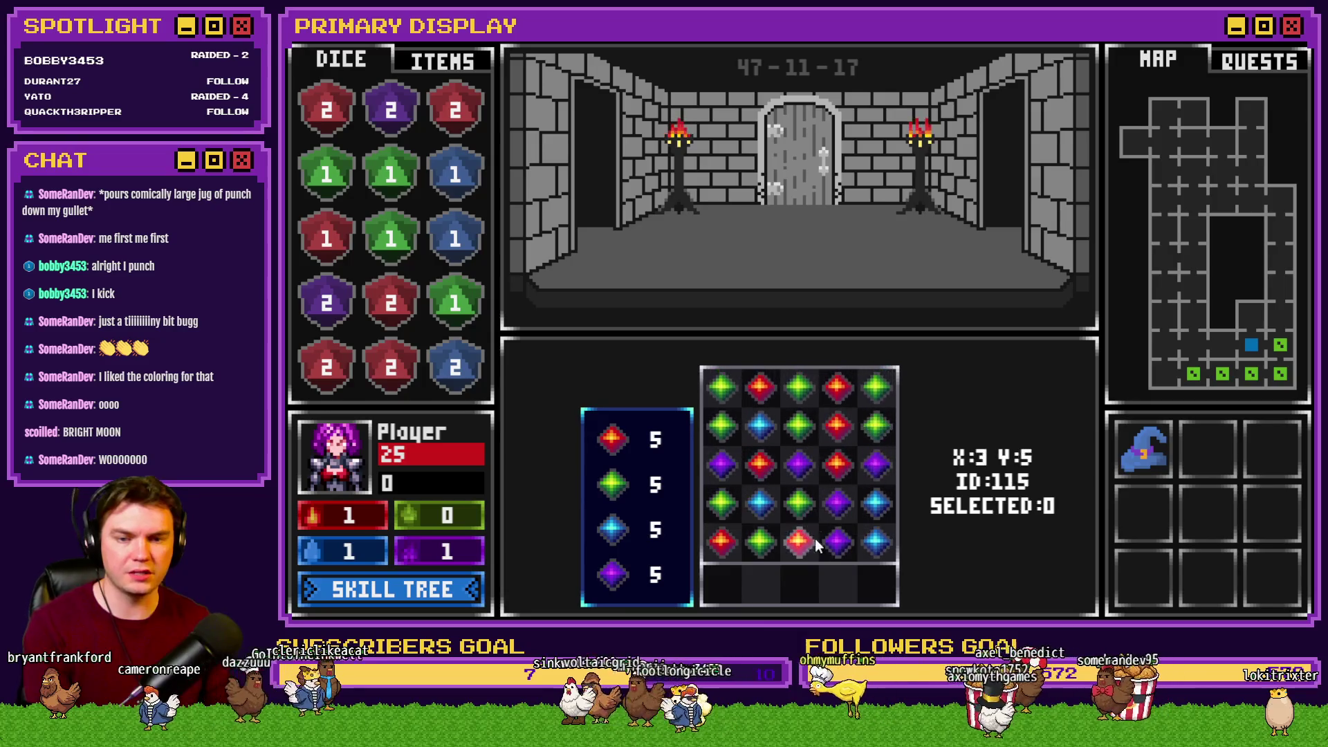
pyautogui.moveTo(837, 542)
pyautogui.mouseDown()
pyautogui.moveTo(784, 475)
pyautogui.moveTo(762, 500)
pyautogui.moveTo(854, 516)
pyautogui.moveTo(798, 519)
pyautogui.moveTo(786, 432)
pyautogui.mouseUp()
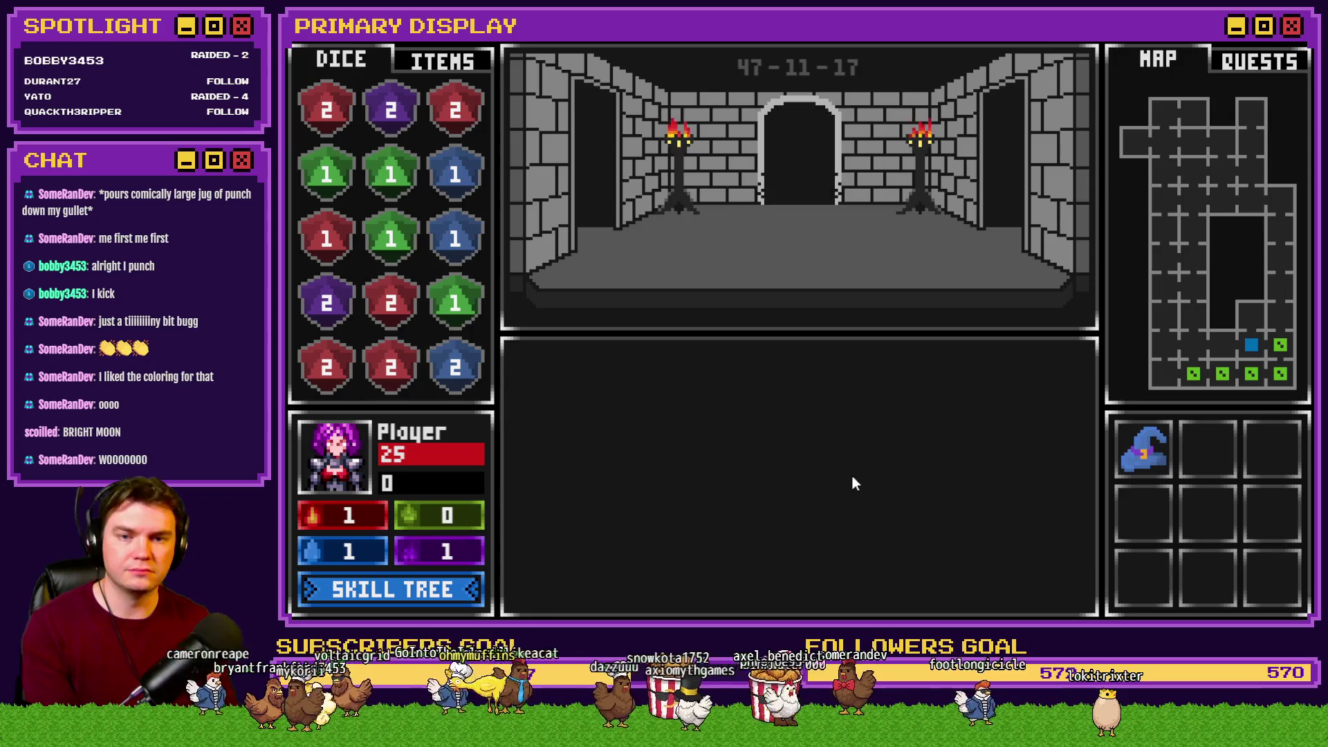
pyautogui.press('Up')
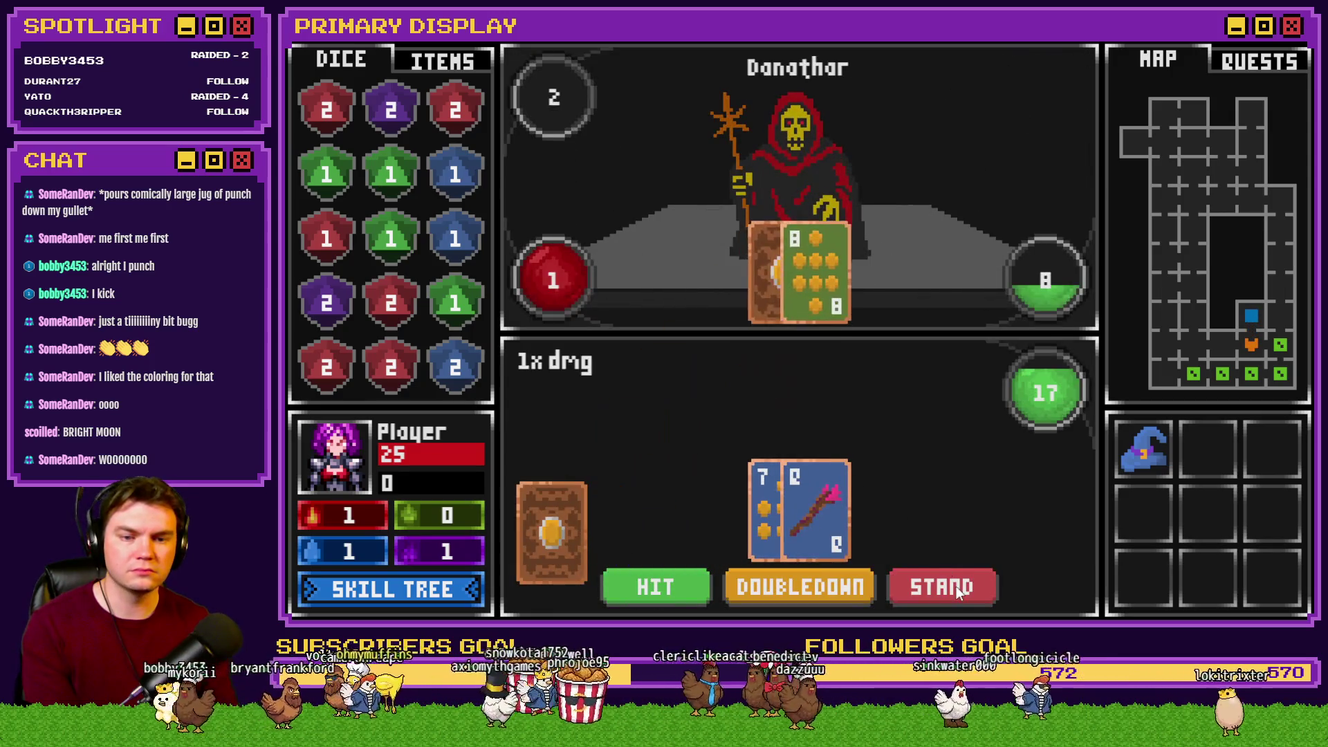
pyautogui.click(956, 587)
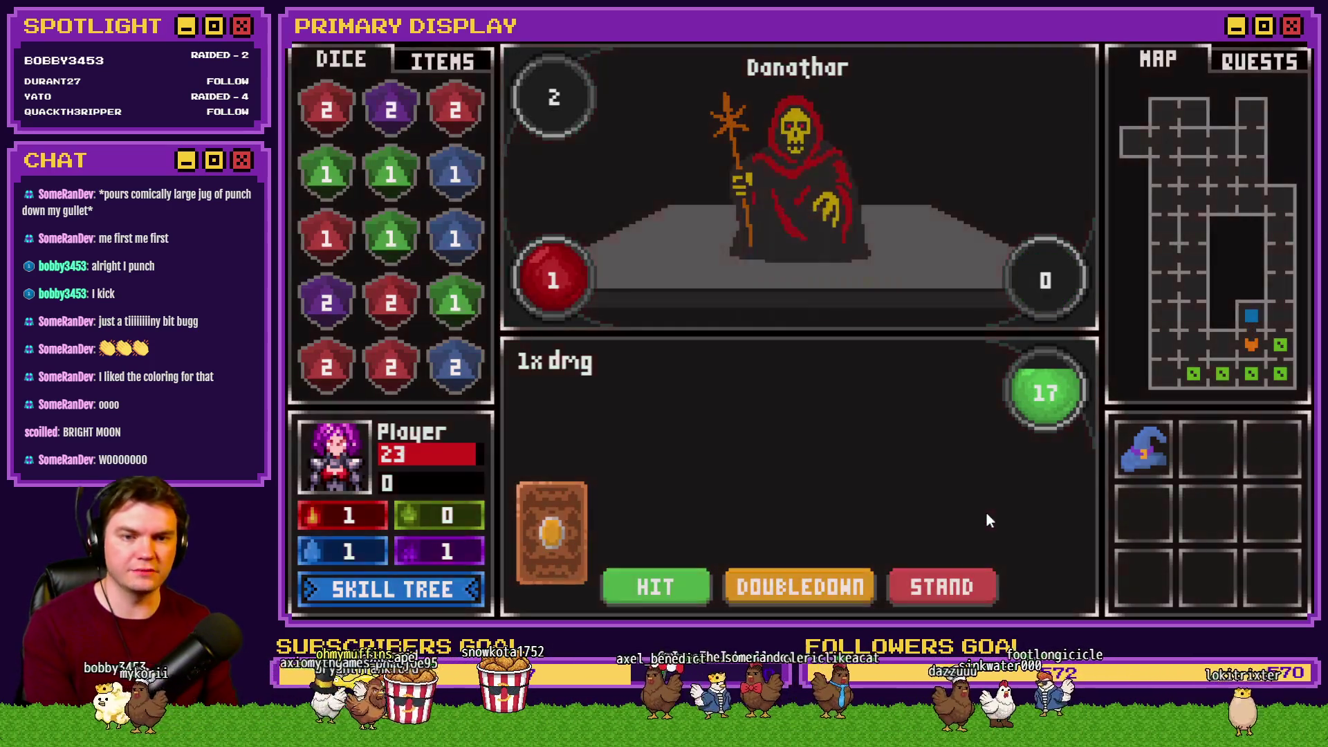
pyautogui.moveTo(1142, 456)
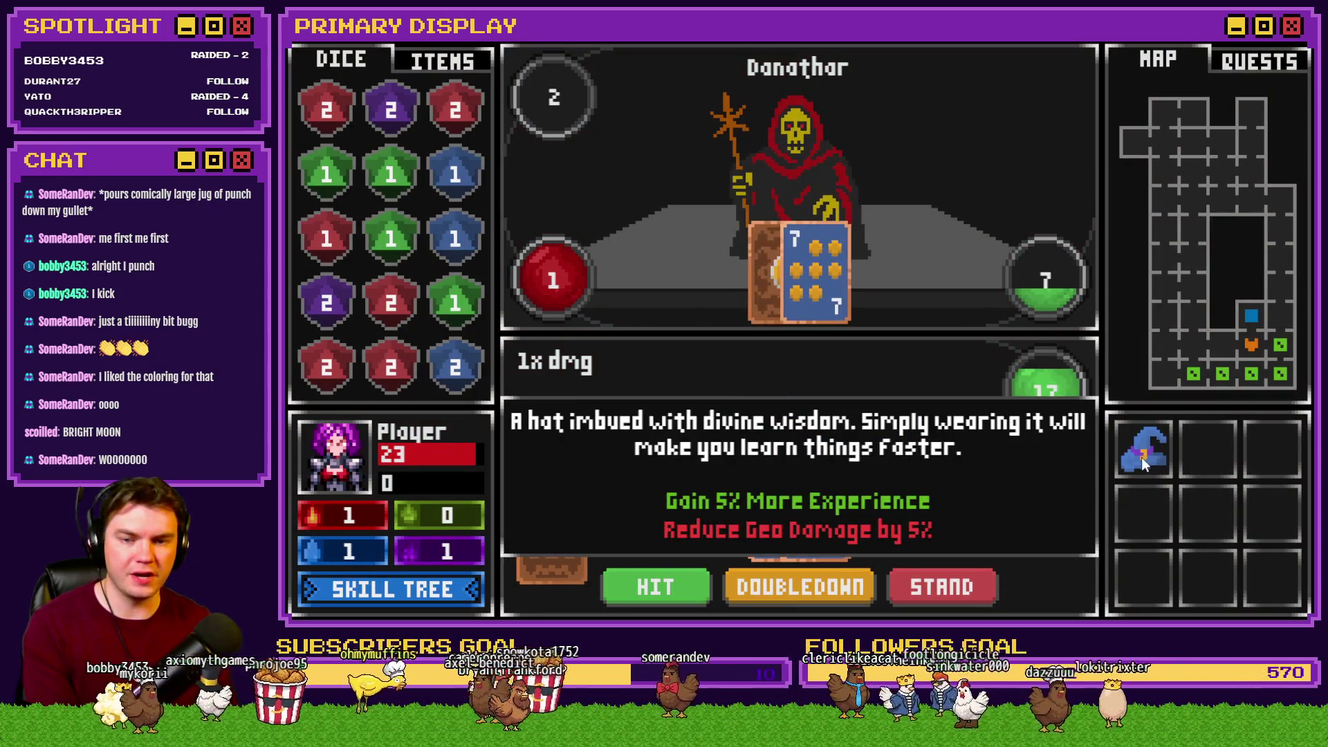
pyautogui.click(961, 587)
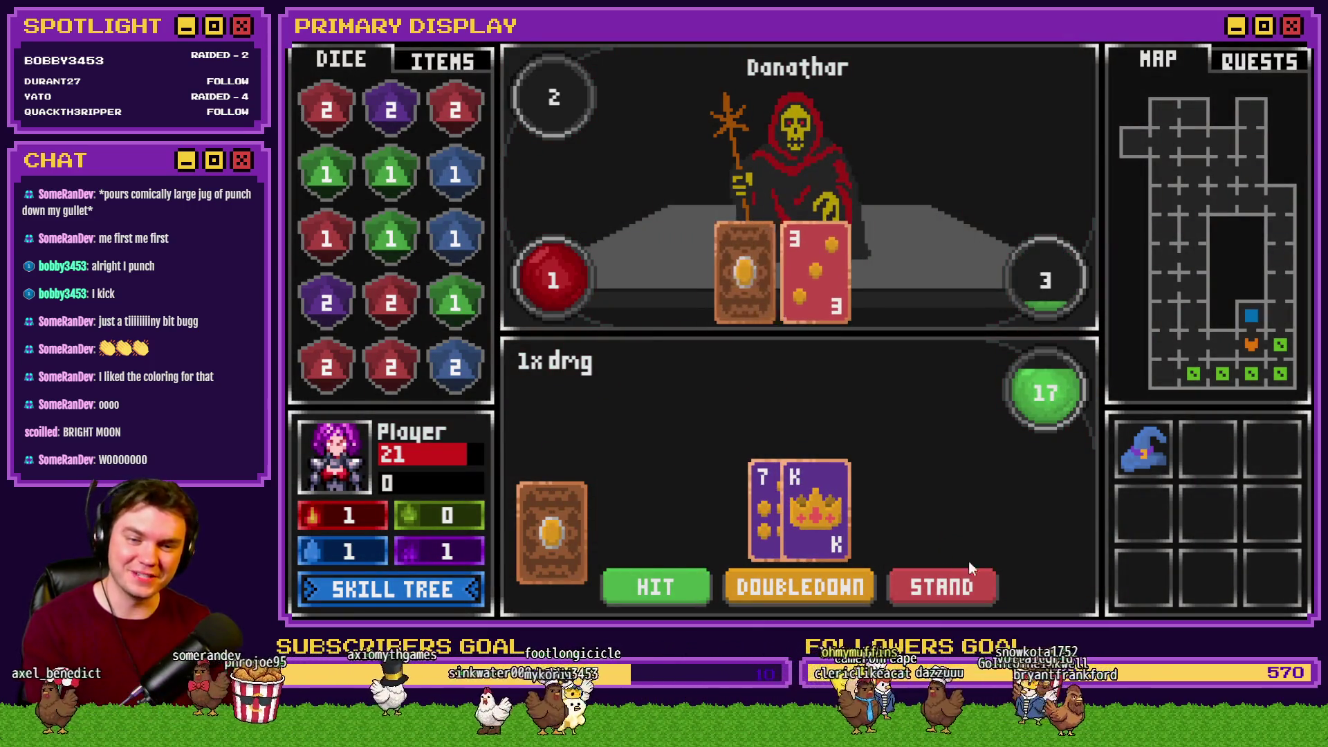
pyautogui.click(957, 574)
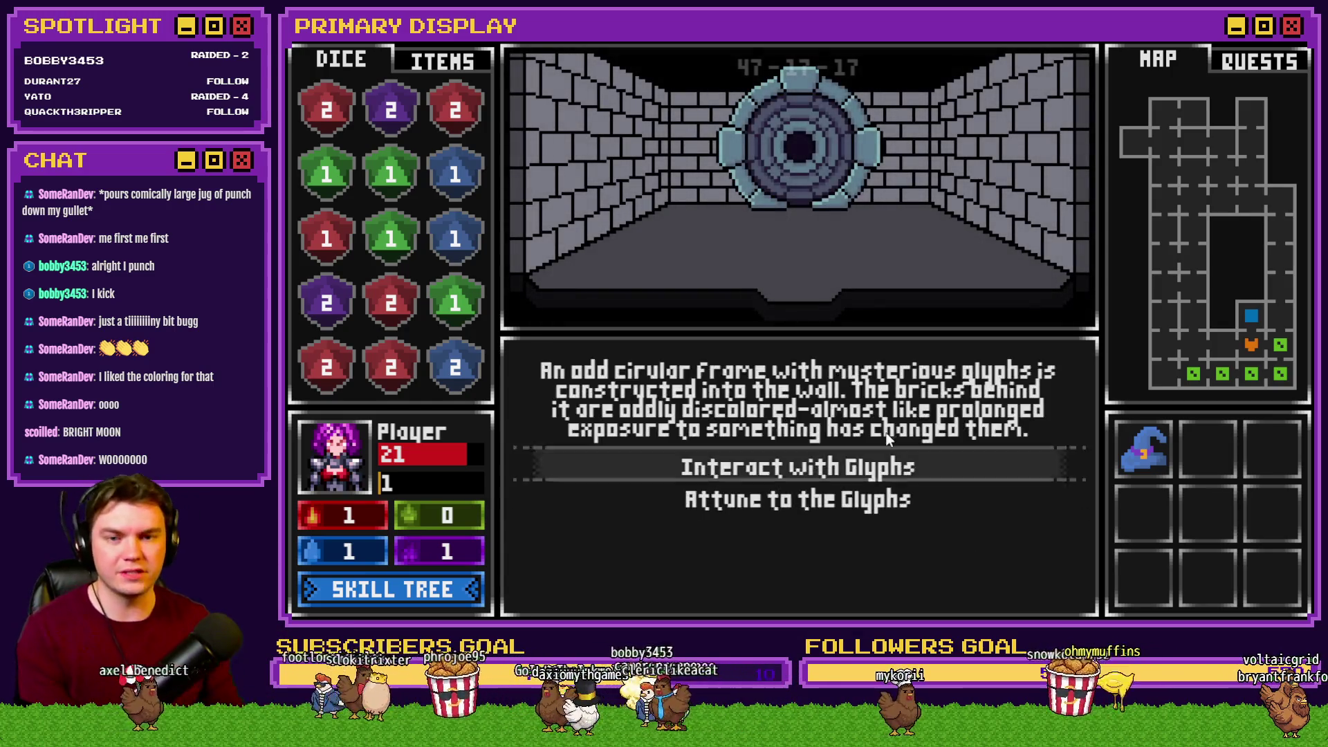
pyautogui.click(904, 467)
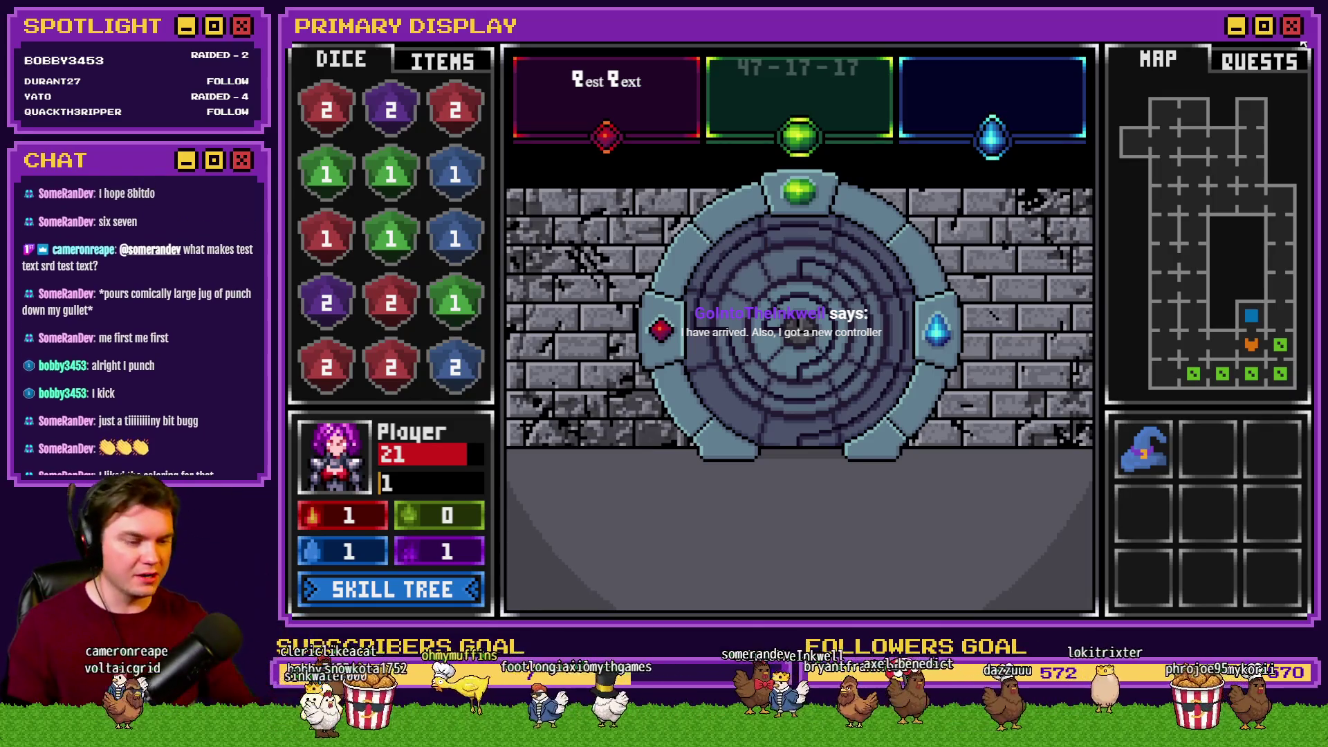
# Close the playtest window to get back to TheTomb map in the editor
pyautogui.click(1302, 43)
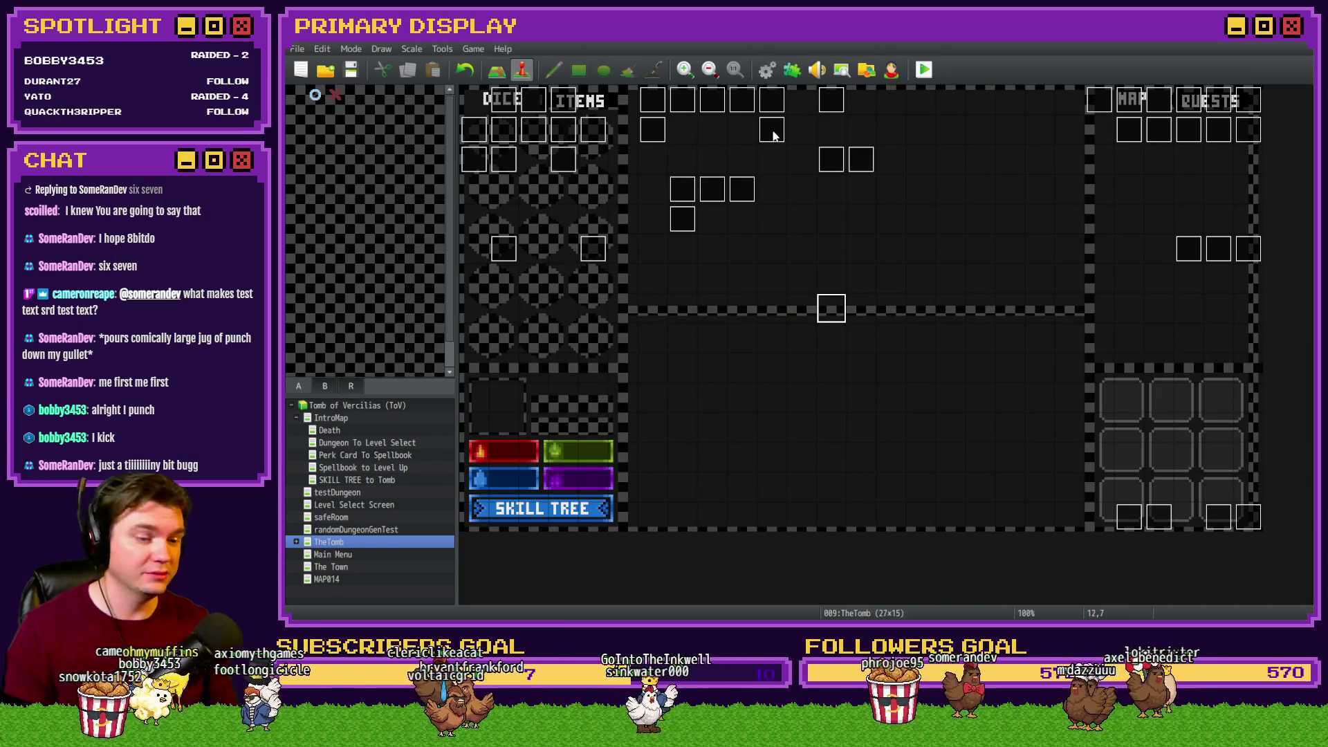
# Change exitText1's script value to "TEST TEXT\nHELLO 3RD", save the database, and playtest
pyautogui.press('F9')
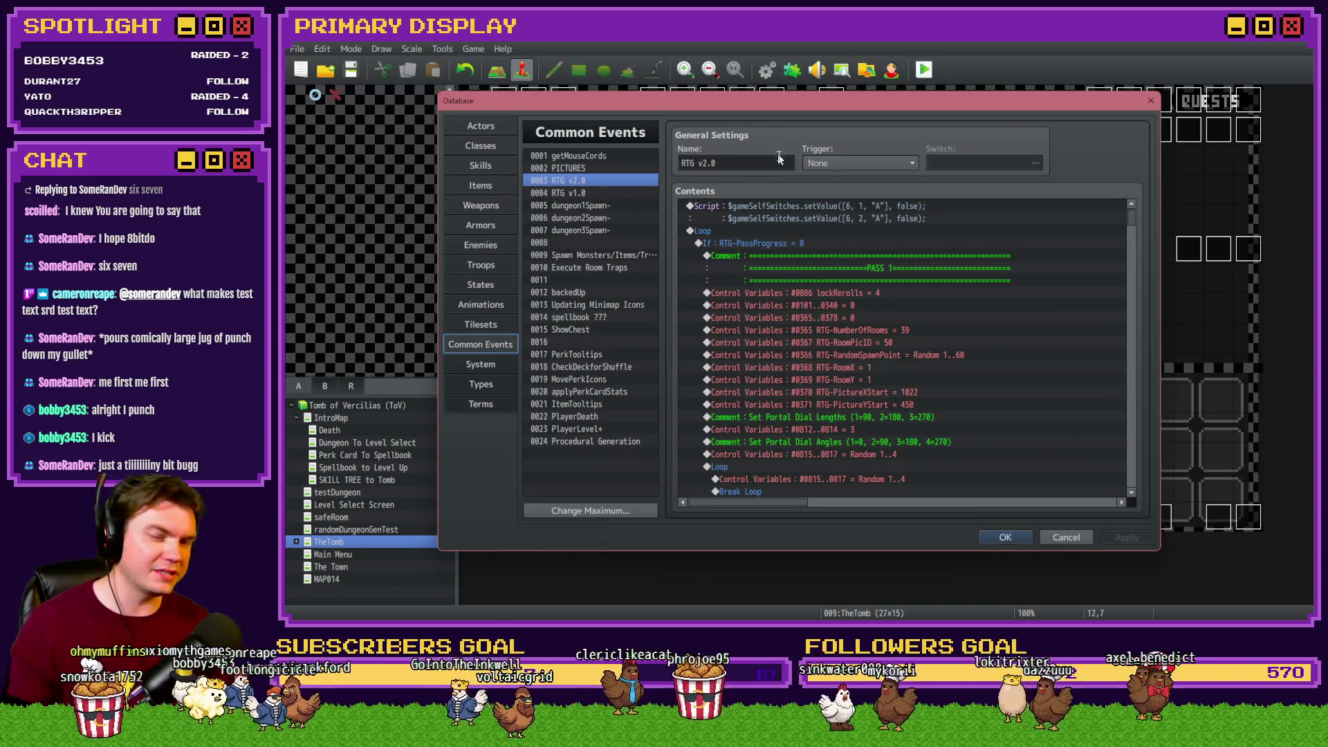
pyautogui.moveTo(1131, 223); pyautogui.dragTo(1150, 511)
pyautogui.scroll(1, 874, 365)
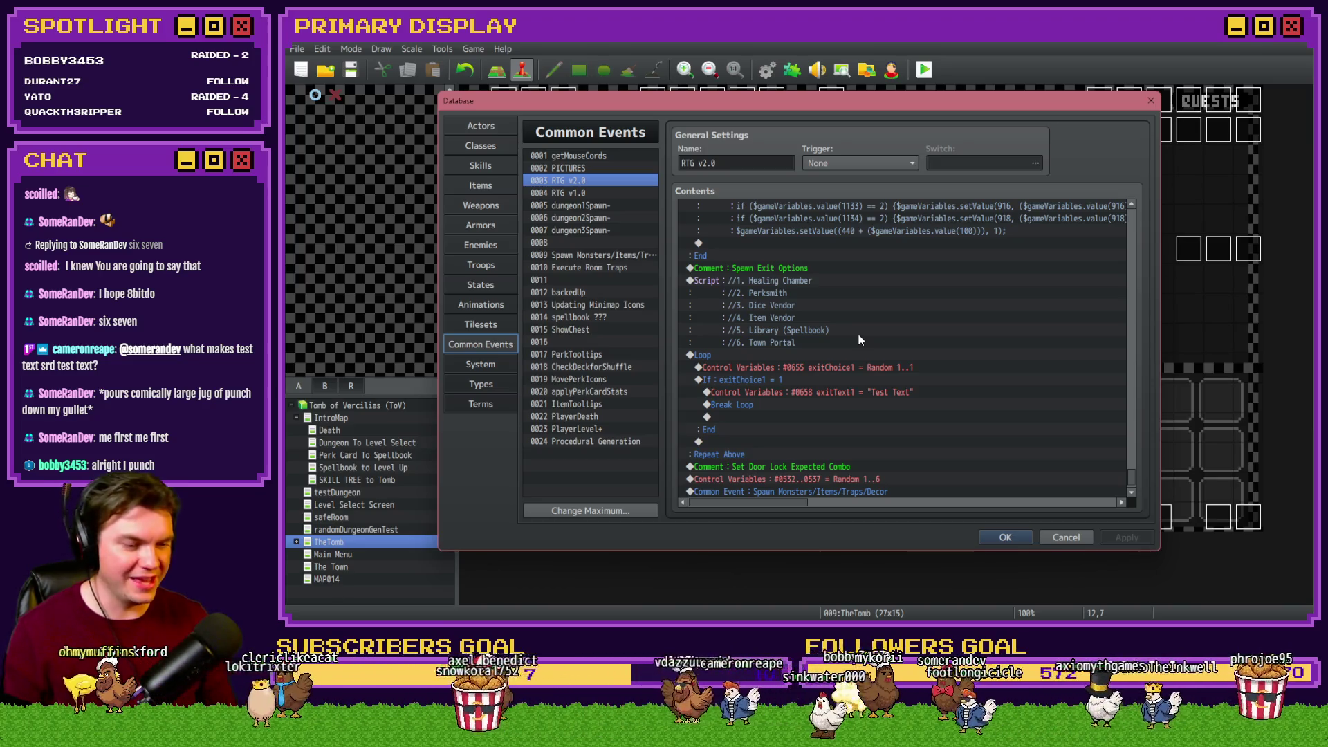
pyautogui.click(809, 393)
pyautogui.doubleClick(811, 398)
pyautogui.write('"TEST TEXT"')
pyautogui.click(893, 439)
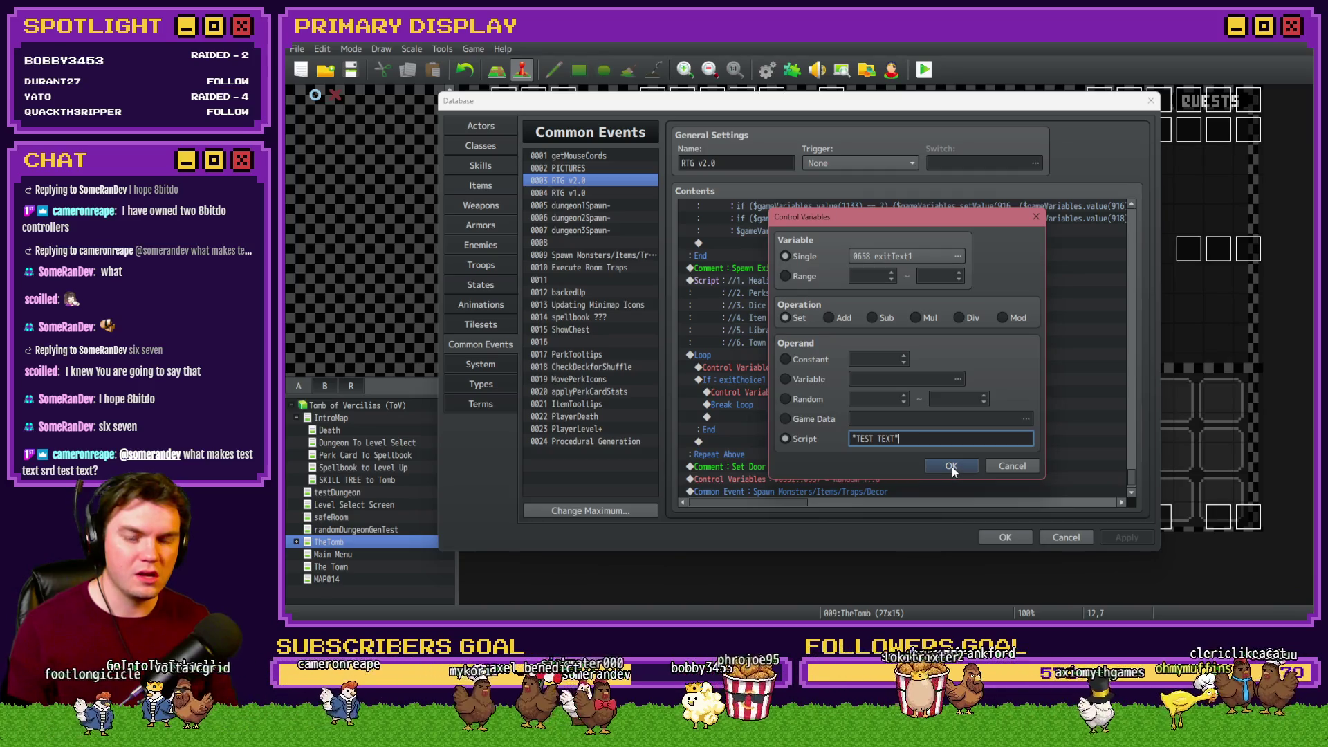
pyautogui.click(952, 465)
pyautogui.doubleClick(895, 396)
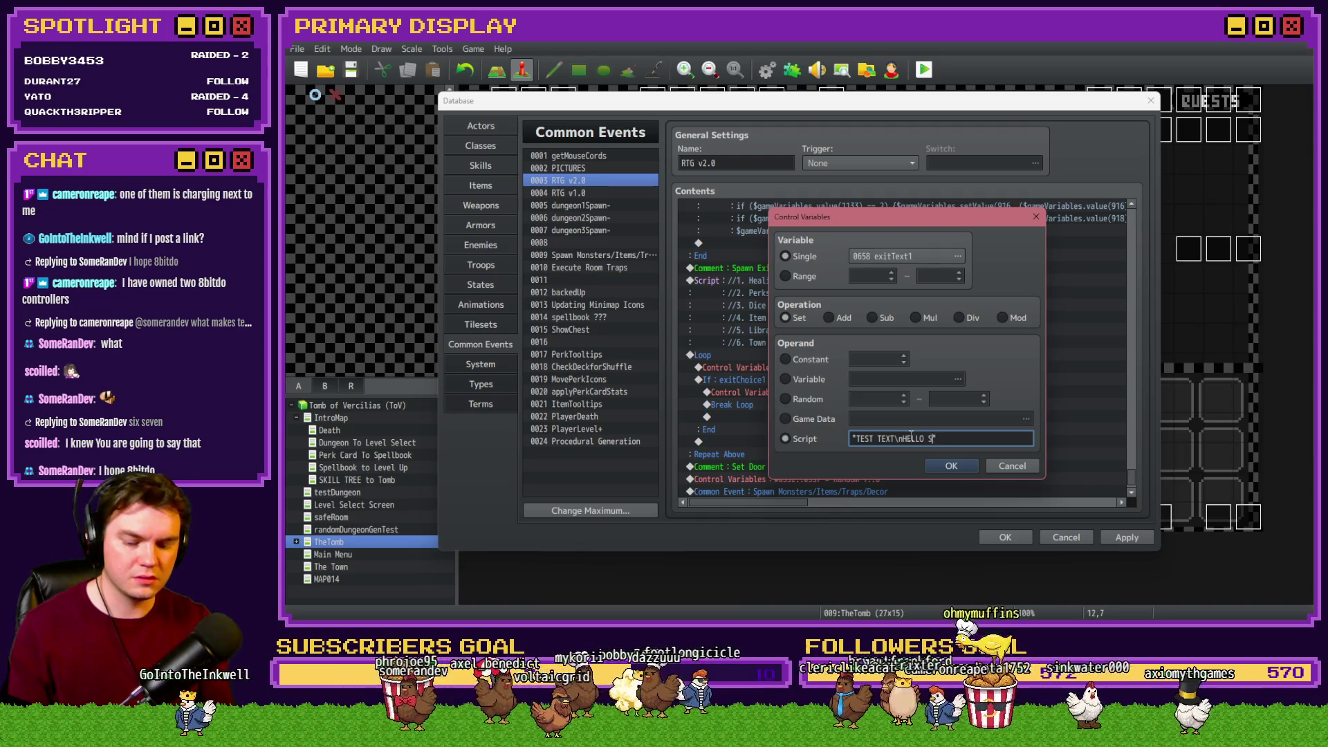
pyautogui.click(951, 466)
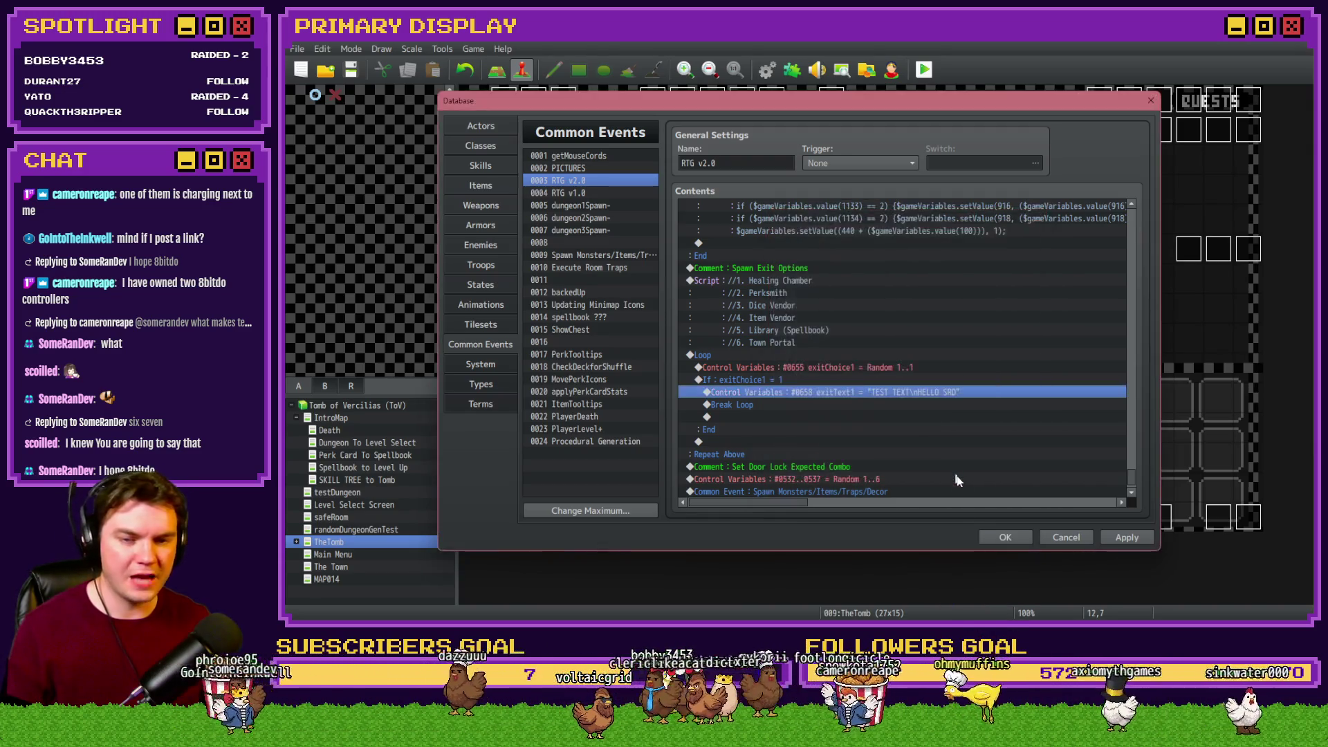
pyautogui.click(1005, 537)
pyautogui.click(933, 75)
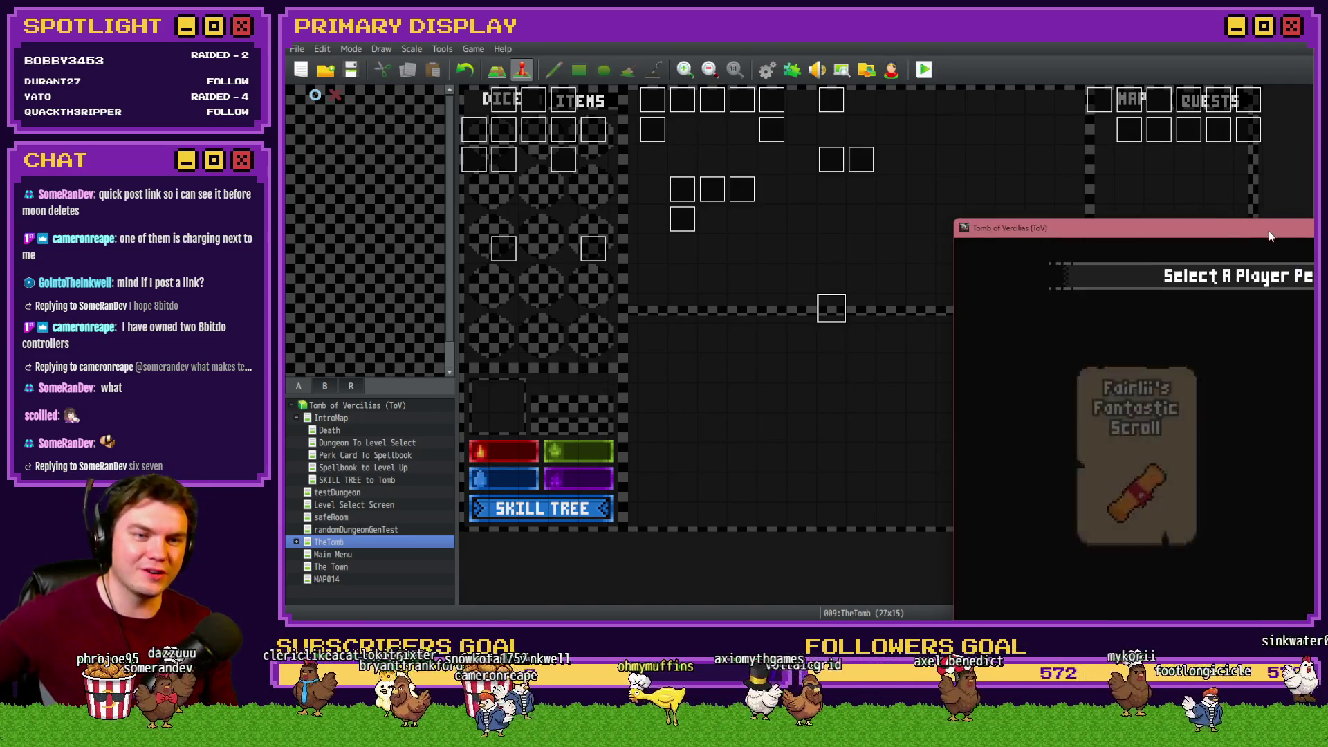
# Go fullscreen, choose the Fairlii's Scroll perk, and walk through the dungeon rooms
pyautogui.press('F4')
pyautogui.click(556, 233)
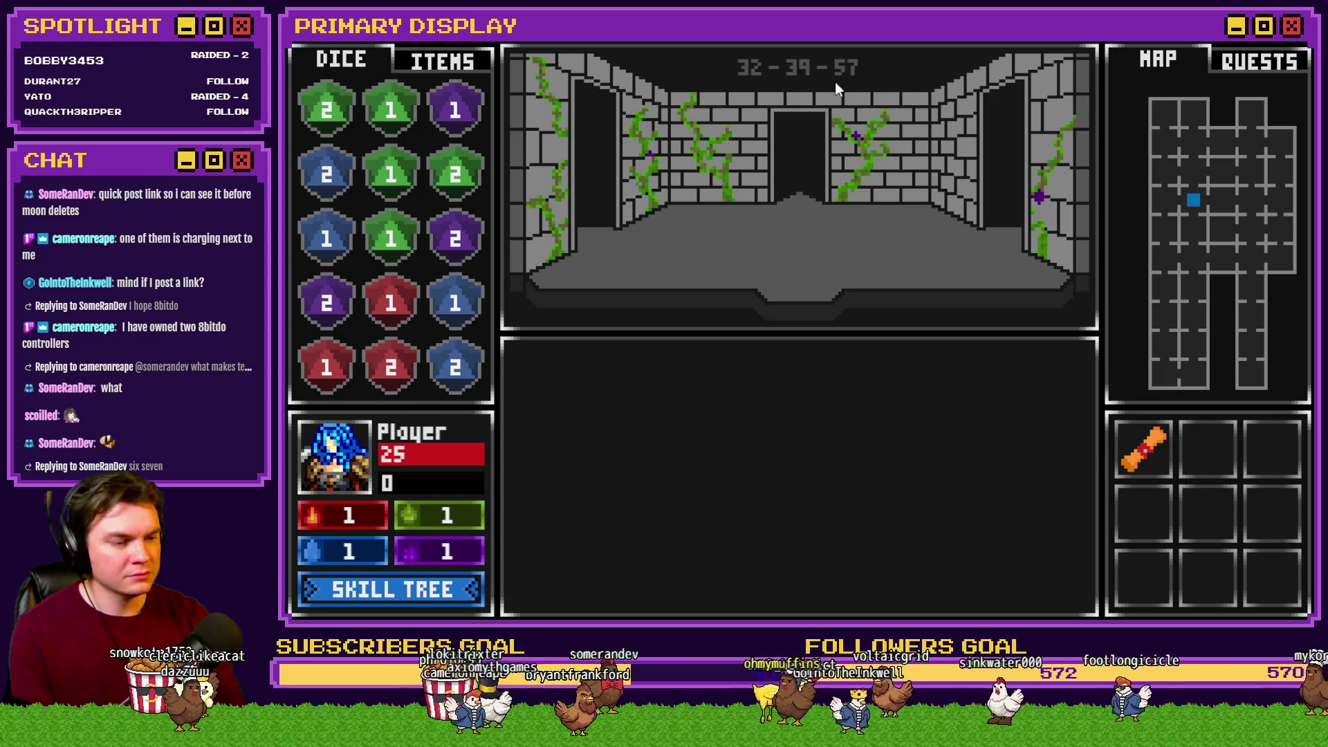
pyautogui.press('w')
pyautogui.press('w')
pyautogui.press('a')
pyautogui.press('w')
pyautogui.press('w')
pyautogui.press('w')
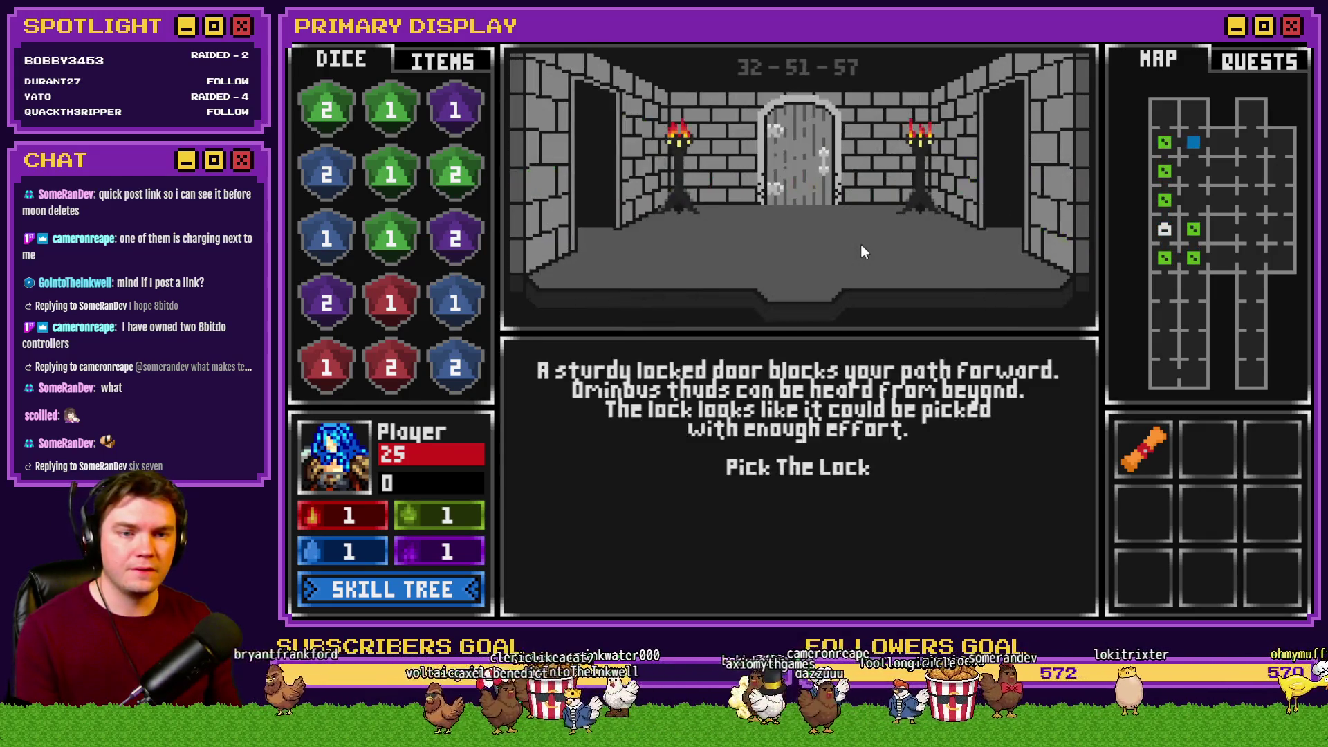
# Pick the sturdy door's lock by clearing gem groups, then switch to the controller photo
pyautogui.click(802, 469)
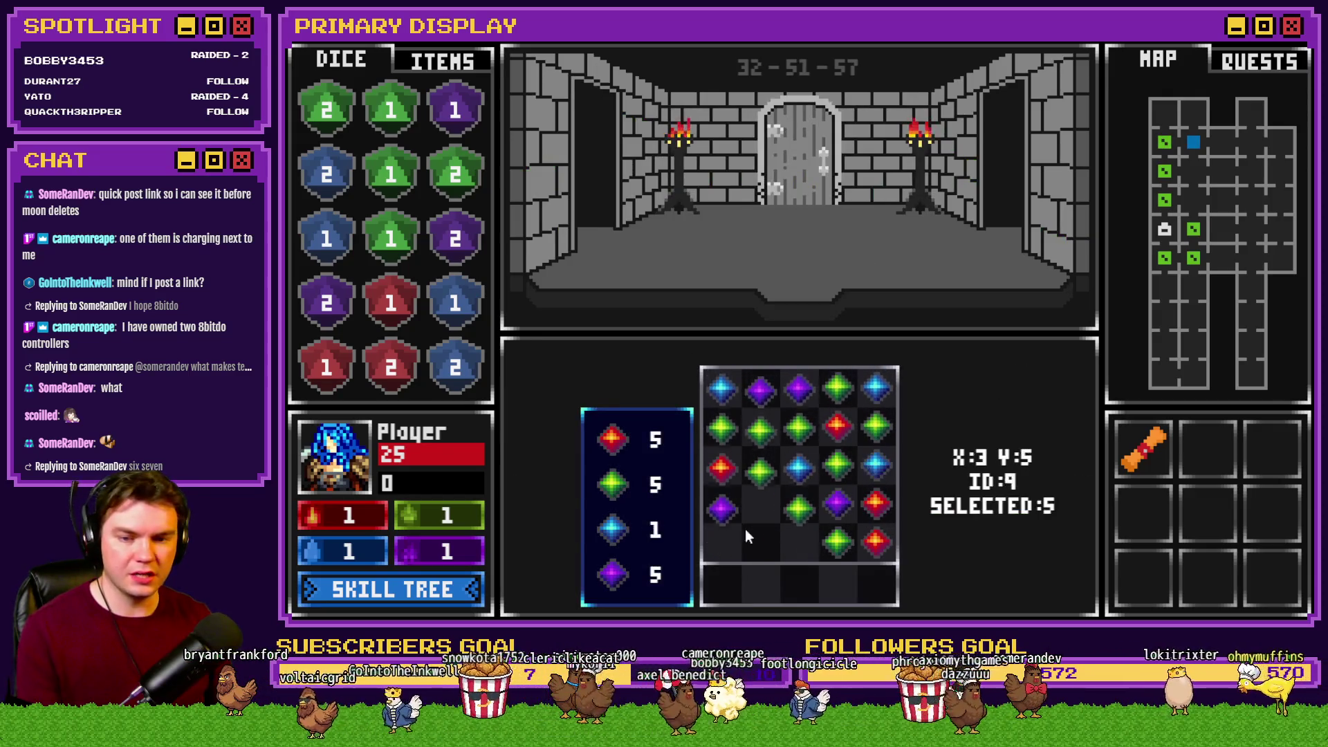
pyautogui.click(798, 465)
pyautogui.click(775, 422)
pyautogui.click(747, 420)
pyautogui.click(886, 536)
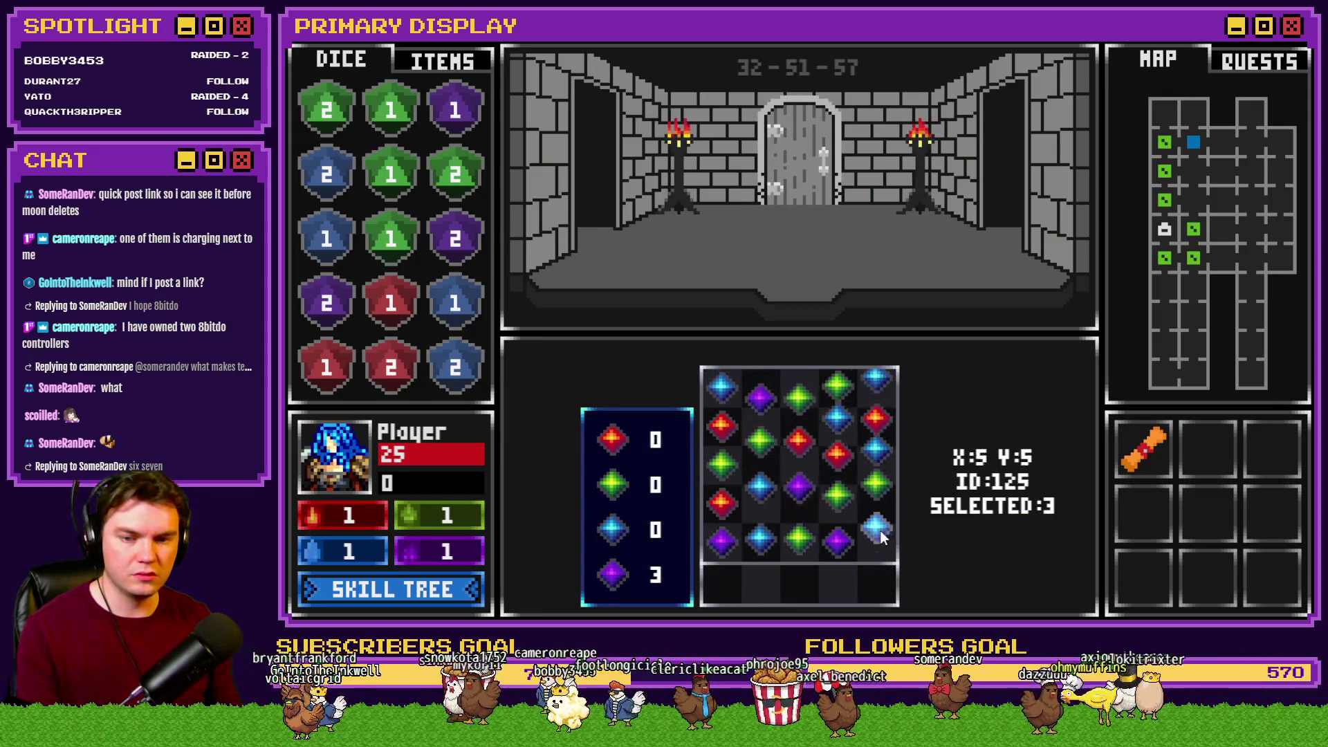
pyautogui.click(761, 505)
pyautogui.click(876, 542)
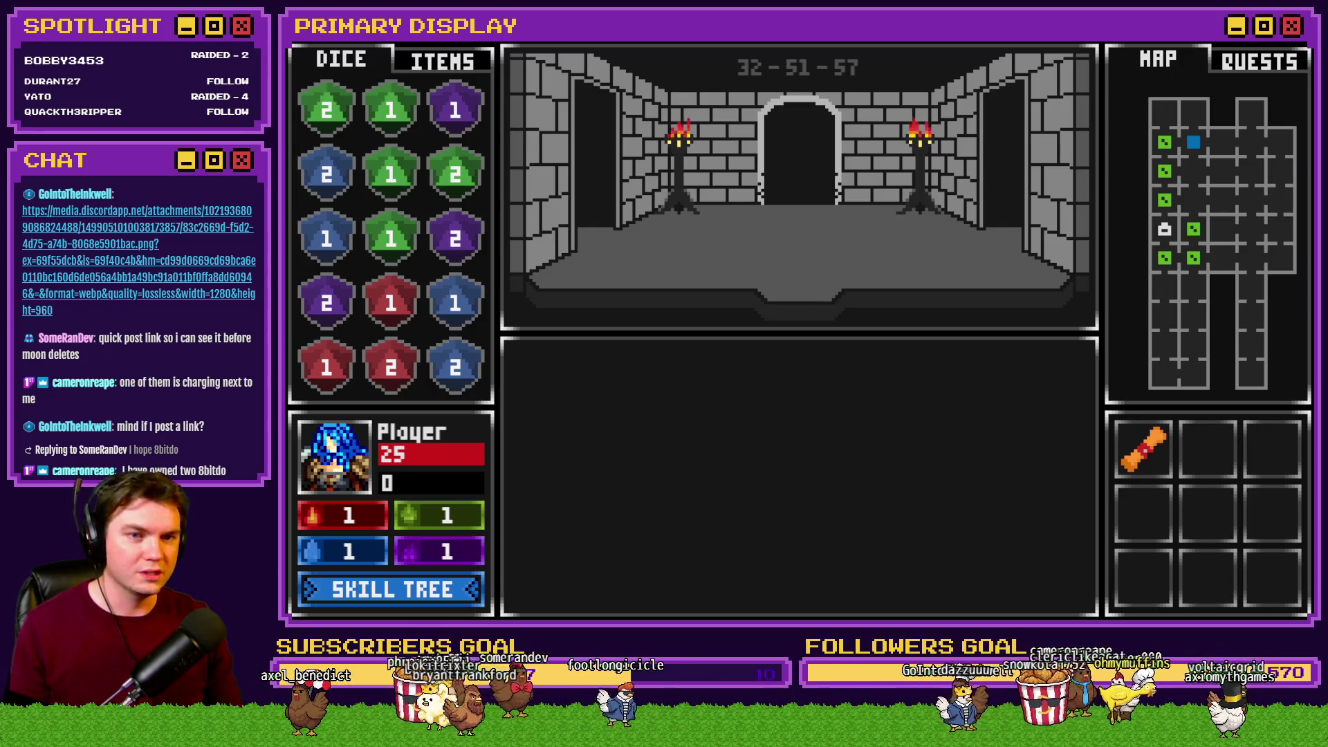
pyautogui.hotkey('alt', 'F4')
pyautogui.hotkey('alt', 'Tab')
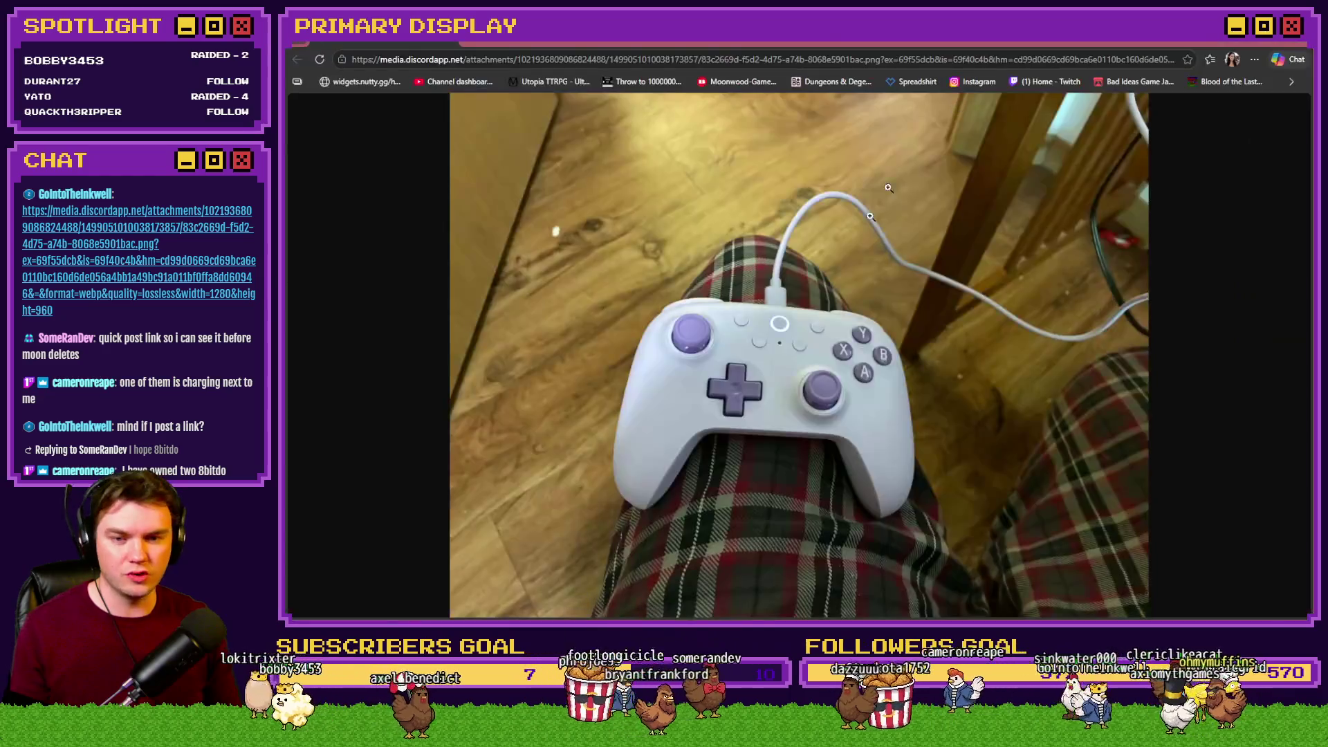
# Enlarge the white-and-purple controller photo in Chrome, then switch back to RPG Maker MZ
pyautogui.click(802, 386)
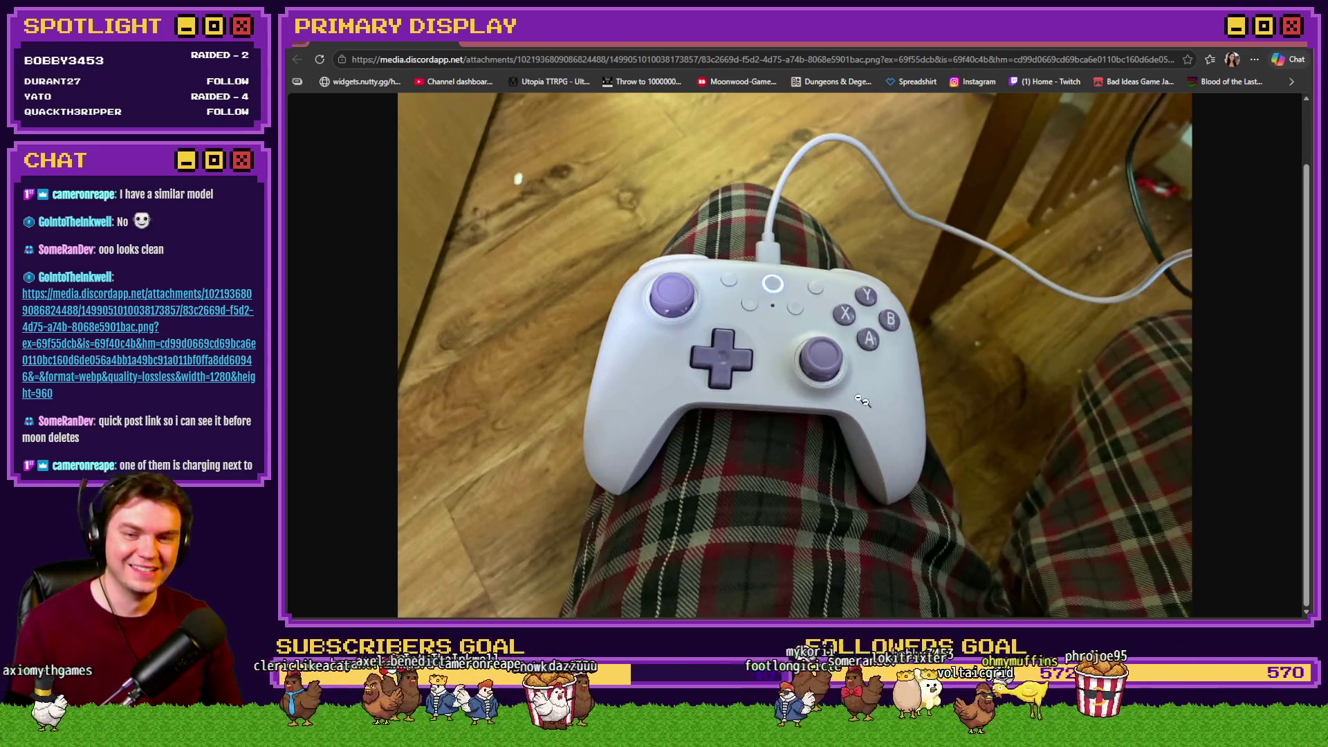
pyautogui.scroll(1, 867, 405)
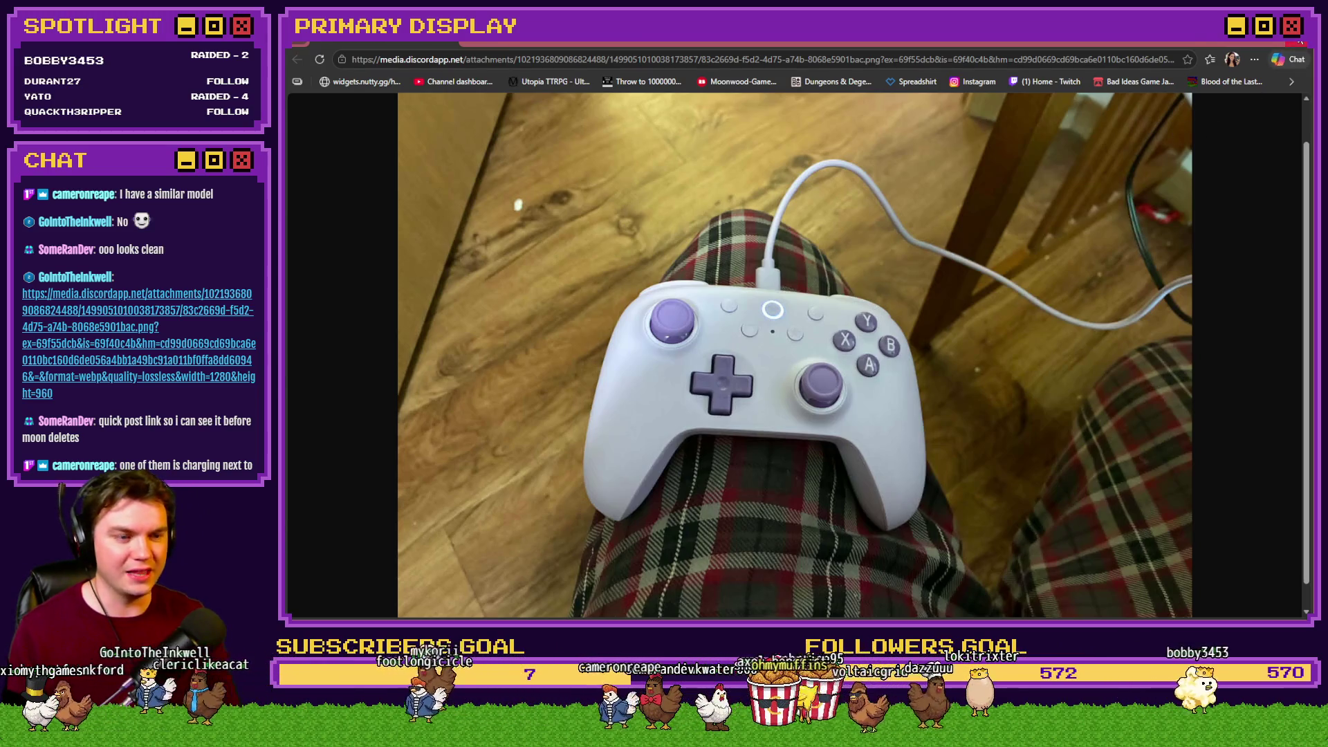
pyautogui.hotkey('alt', 'Tab')
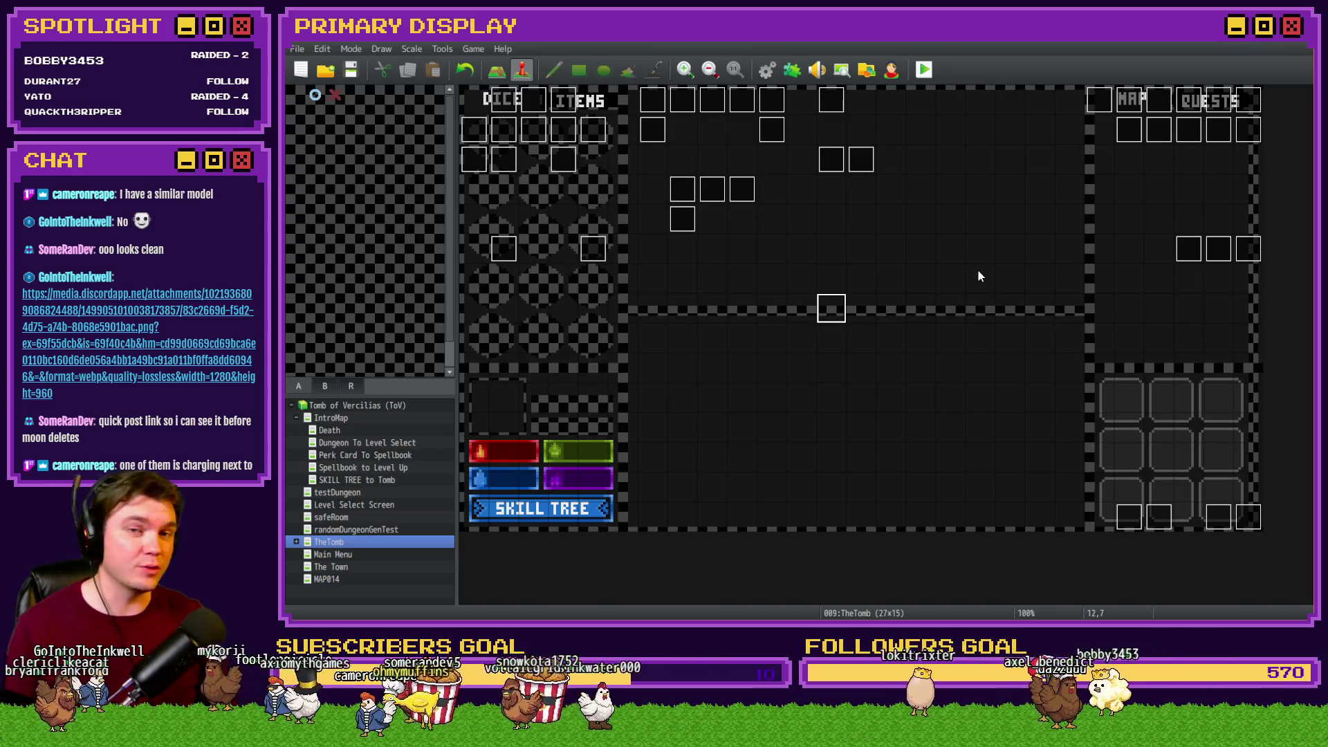
# Resume the playtest, start the Danathar card battle, stand on 20 and bet evens
pyautogui.hotkey('ctrl', 'r')
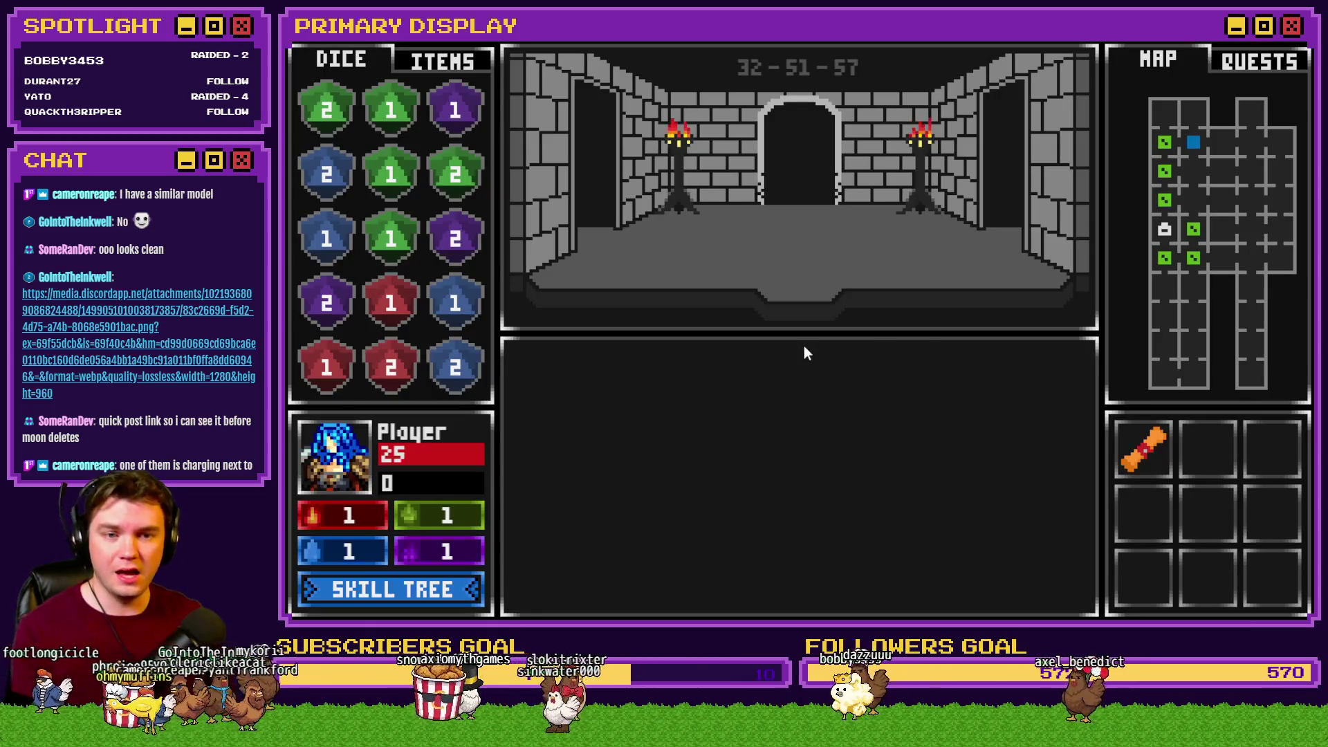
pyautogui.press('w')
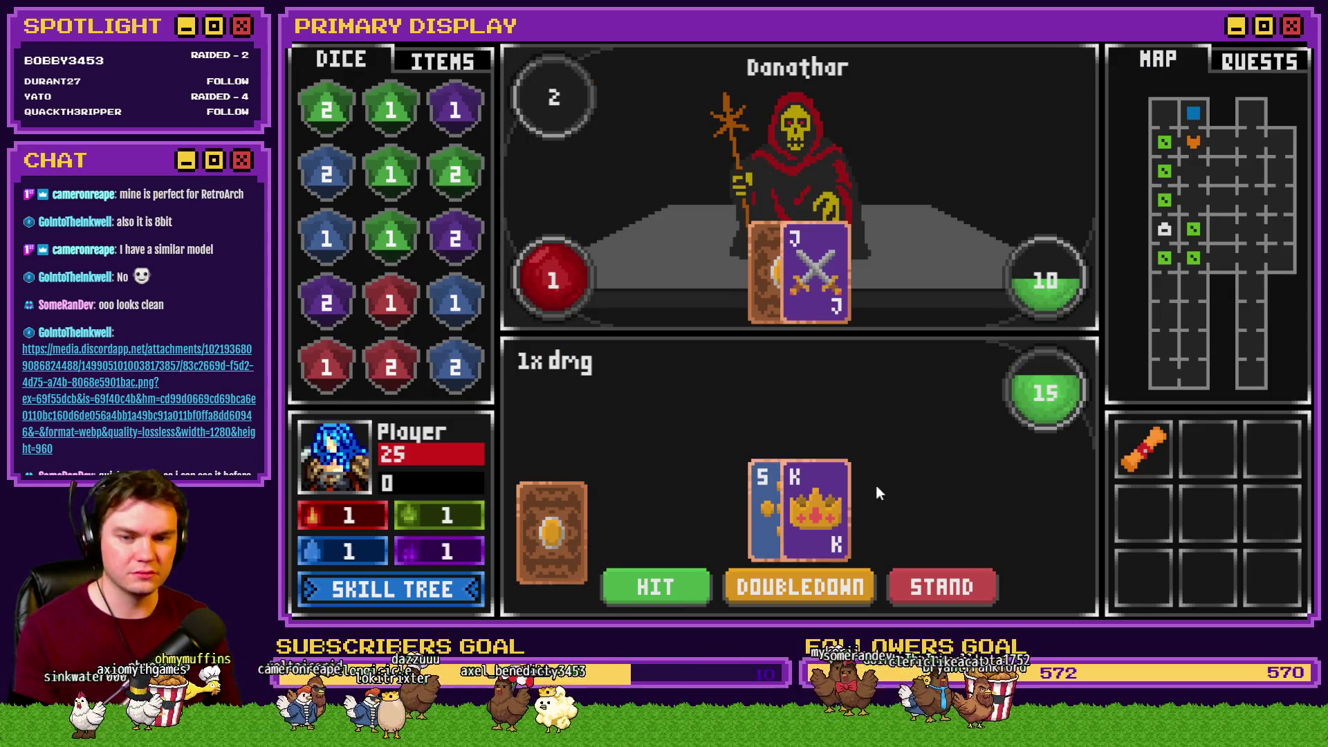
pyautogui.click(693, 596)
pyautogui.click(970, 593)
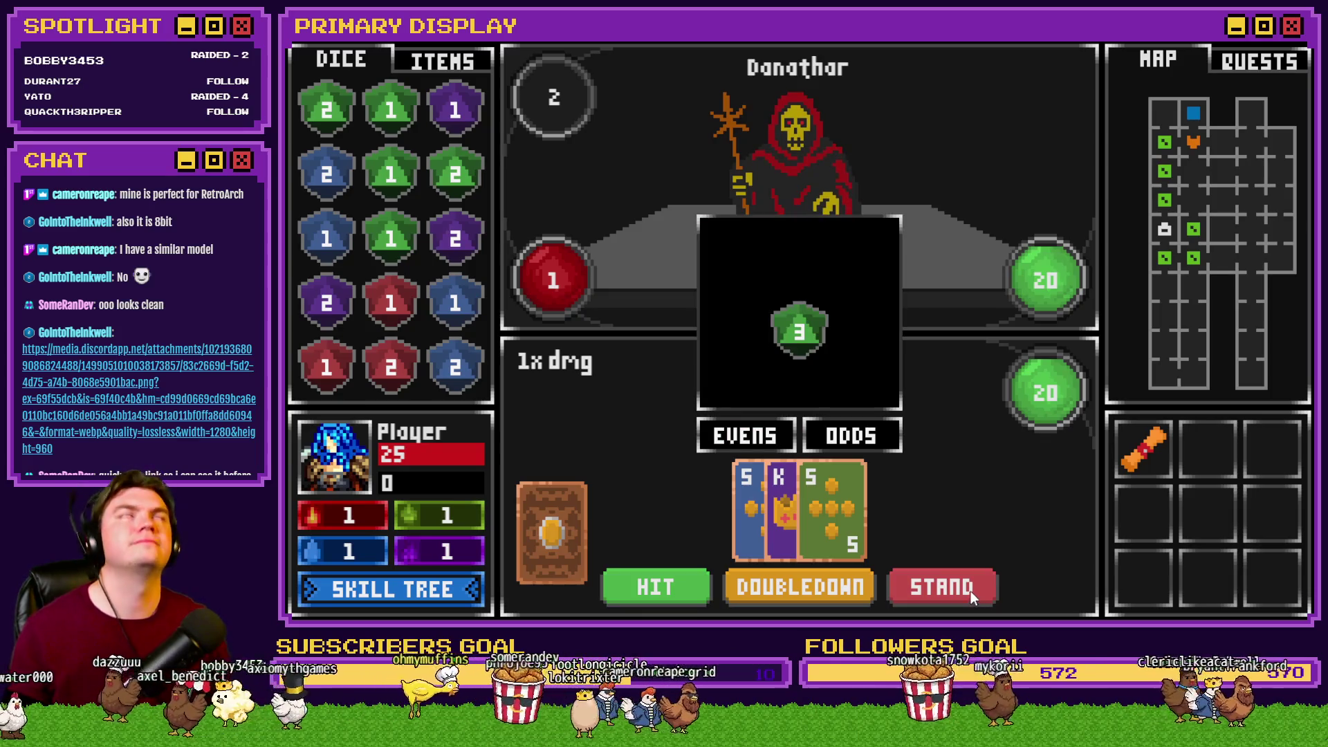
pyautogui.click(740, 432)
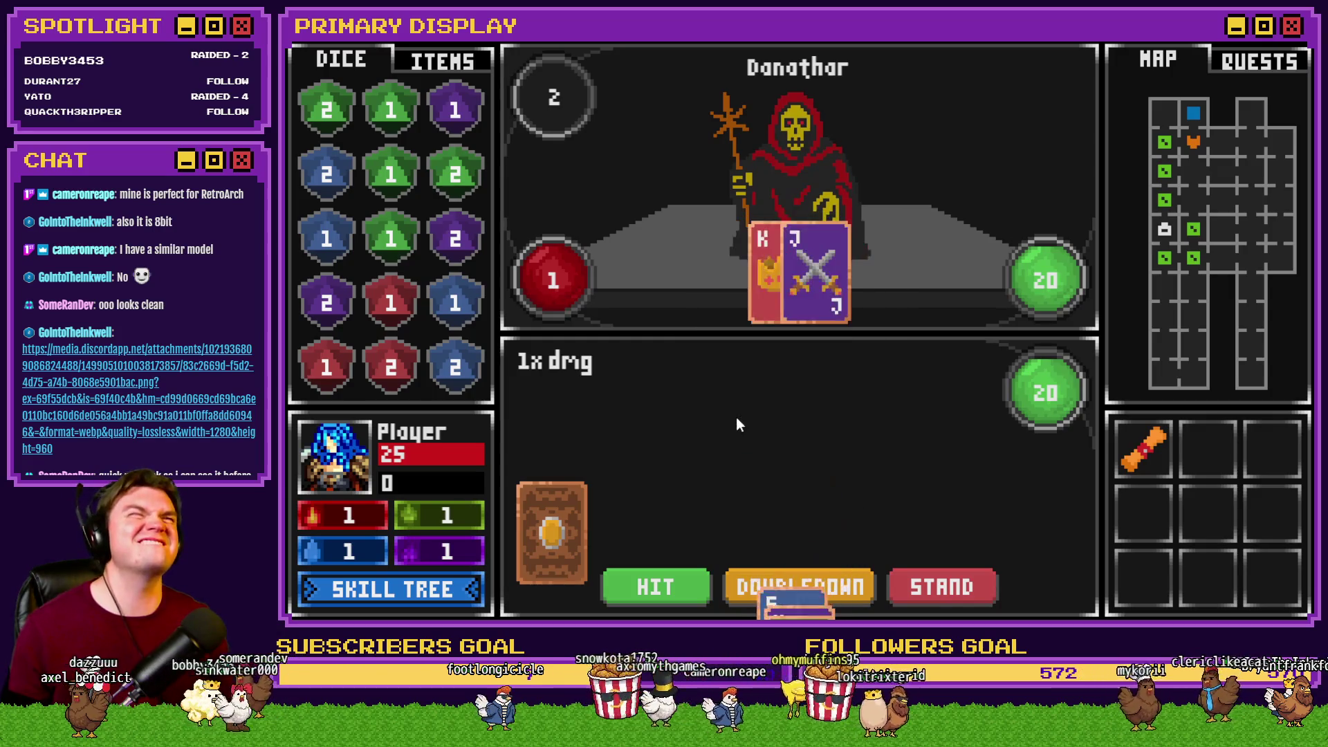
# Draw cards up to 18 in the next round and stand against Danathar
pyautogui.click(654, 585)
pyautogui.click(655, 584)
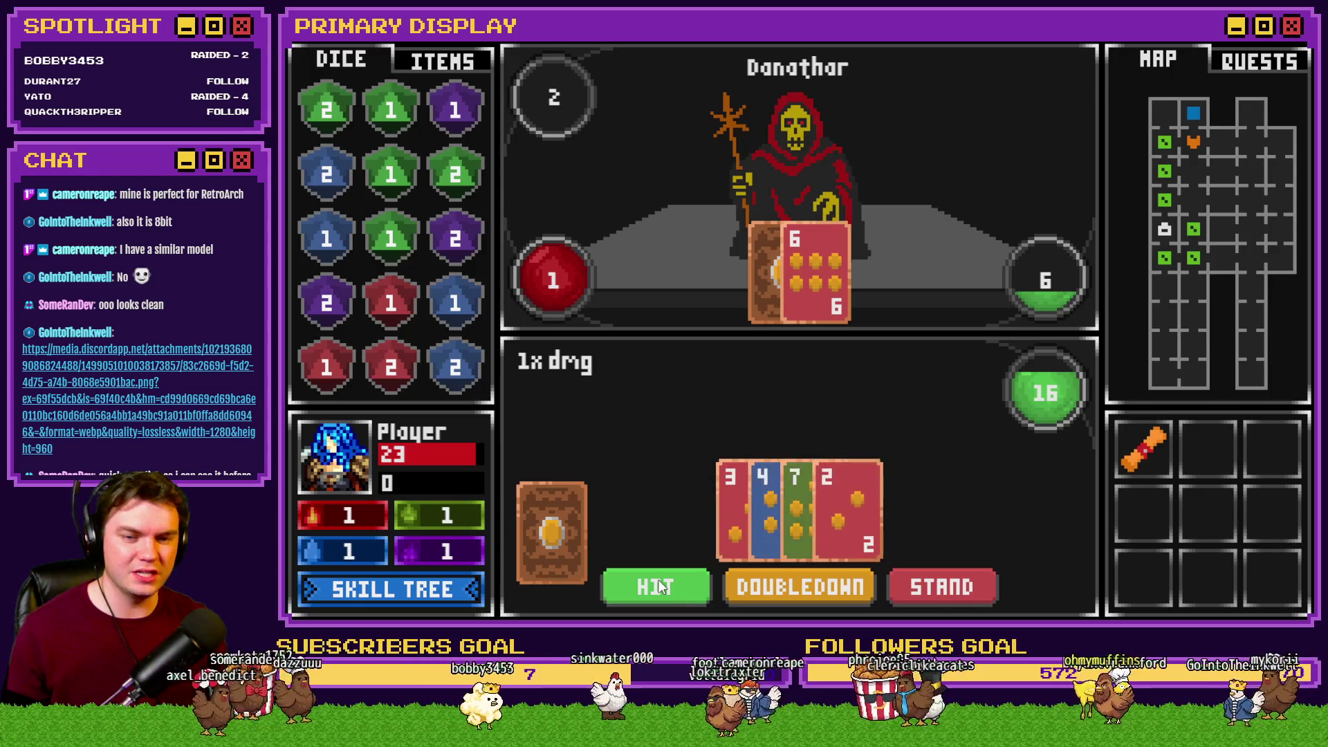
pyautogui.click(661, 583)
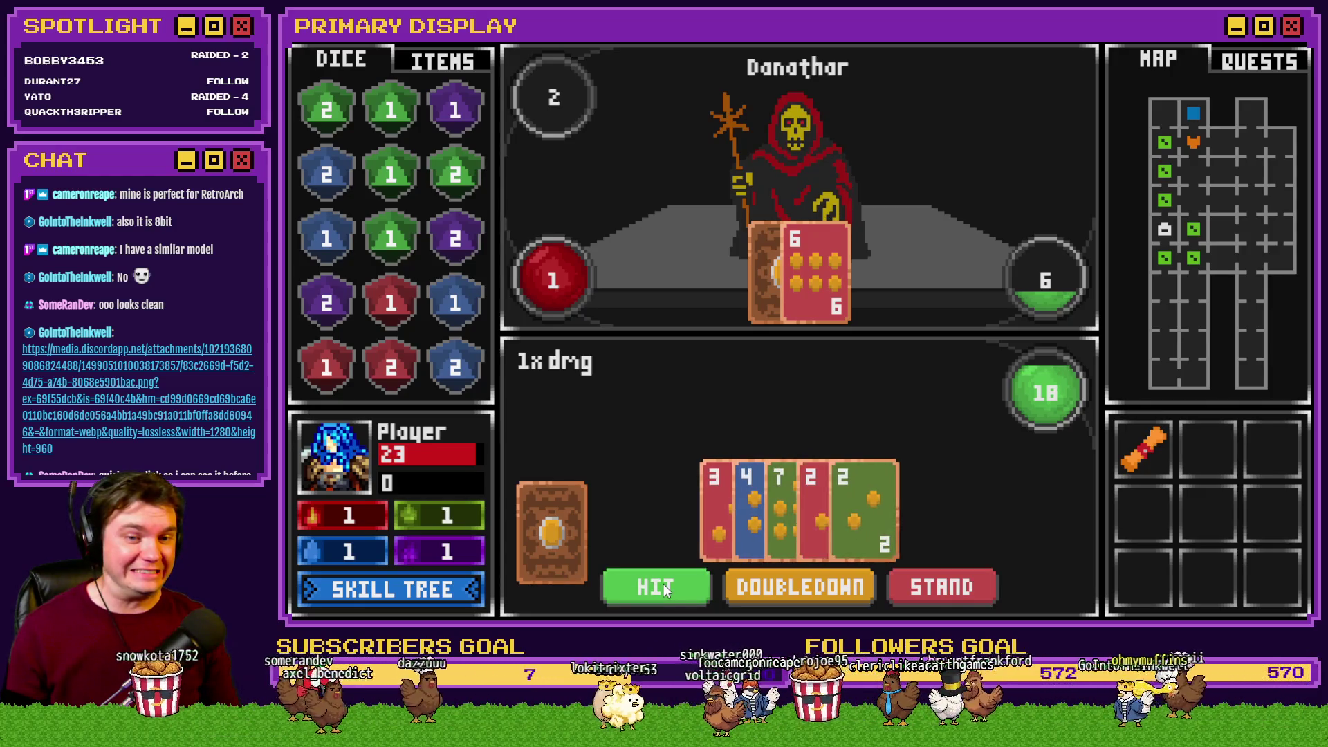
pyautogui.click(957, 587)
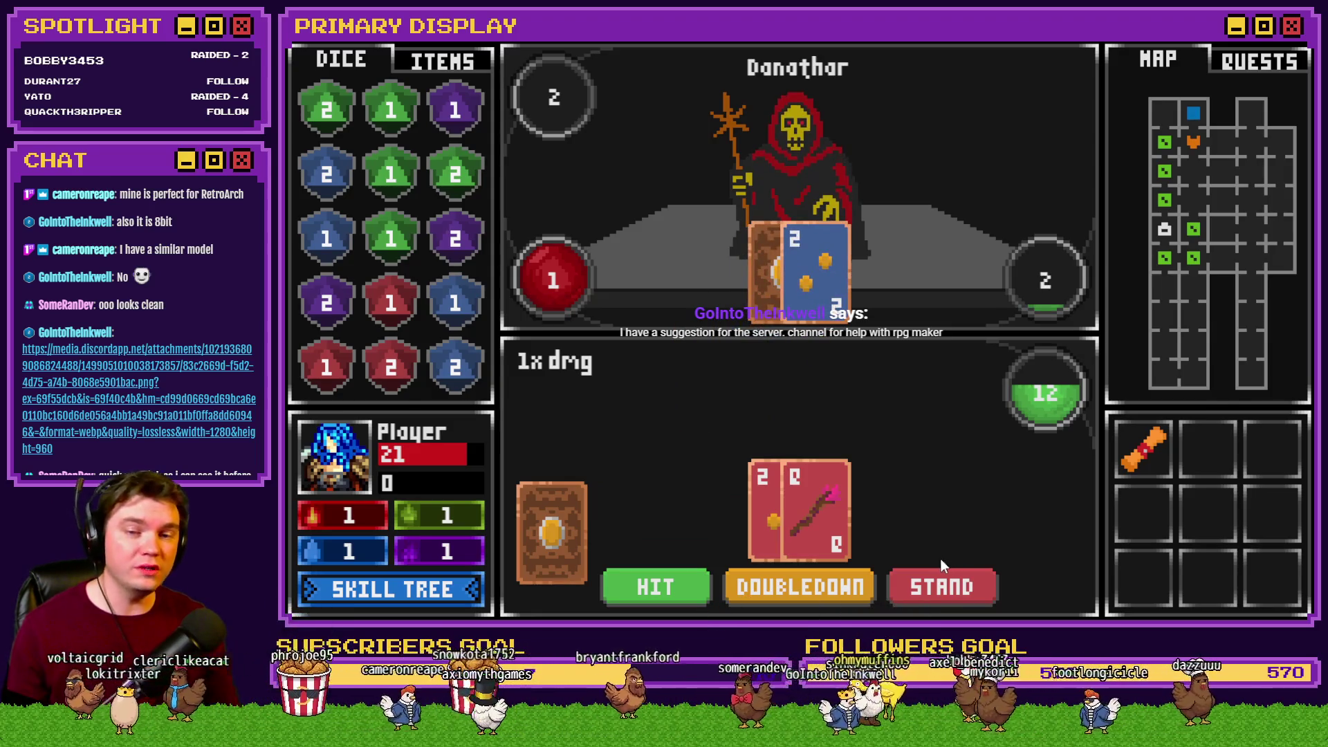
# Play out the final rounds to beat Danathar, then interact with the portal's glyphs
pyautogui.click(657, 588)
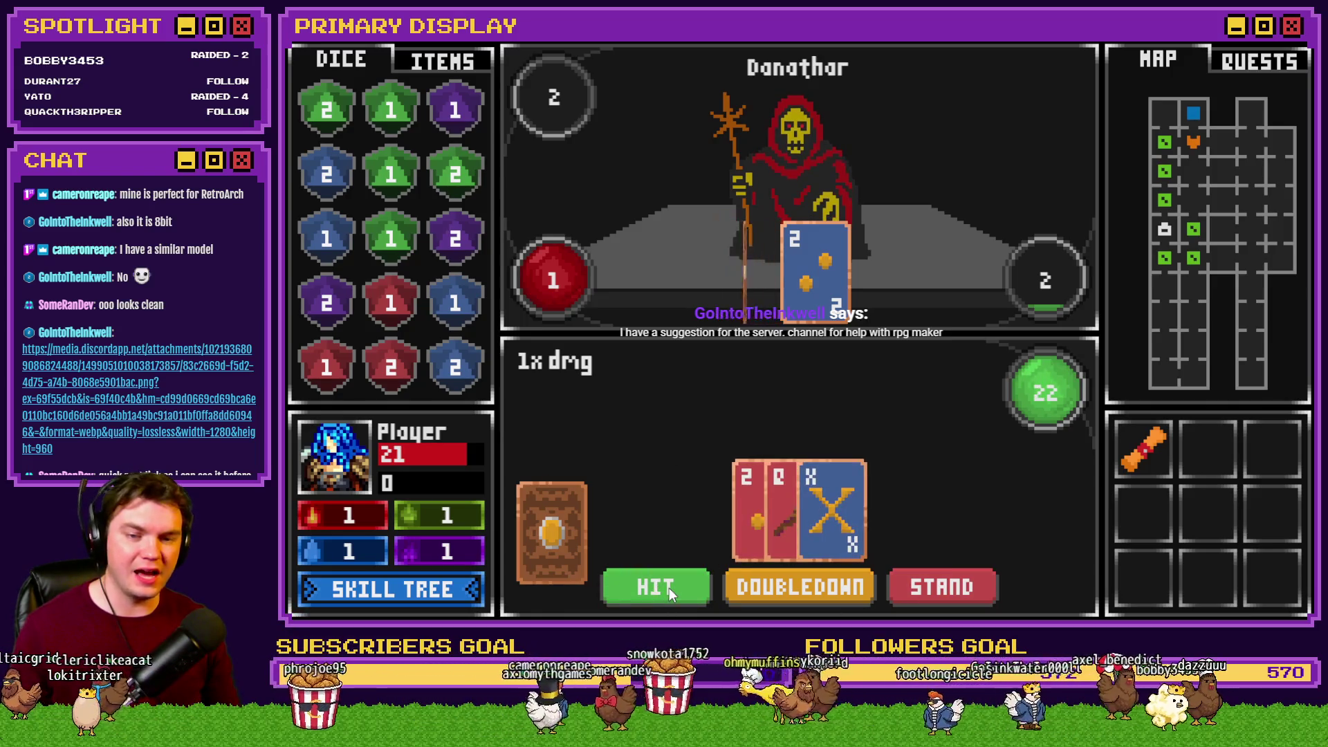
pyautogui.click(673, 594)
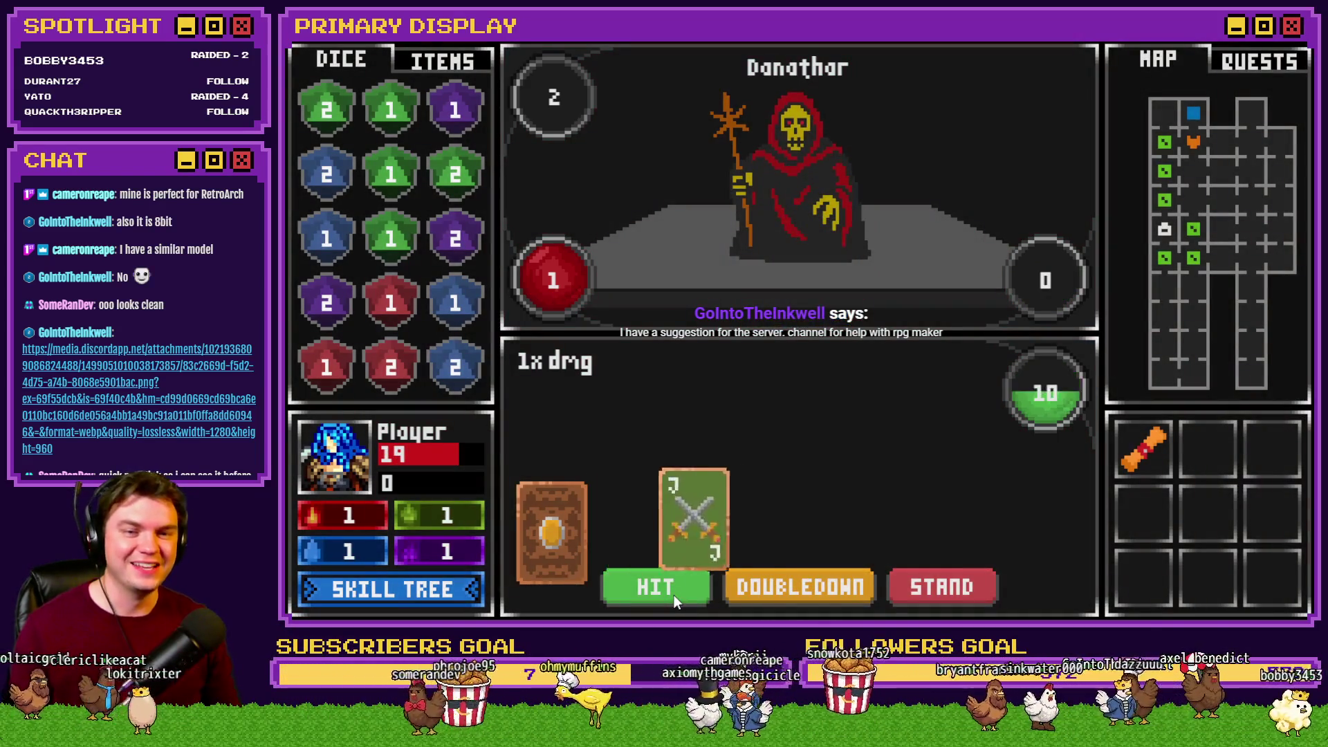
pyautogui.click(675, 596)
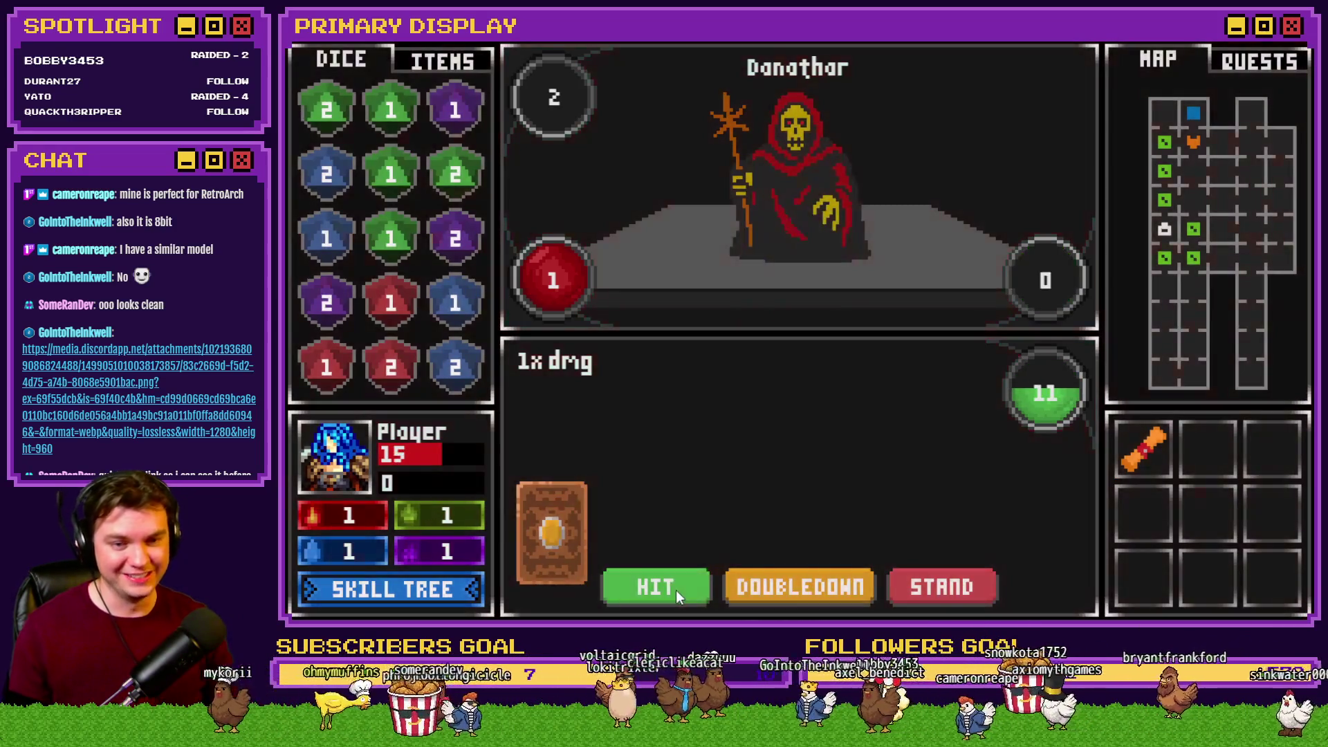
pyautogui.click(945, 586)
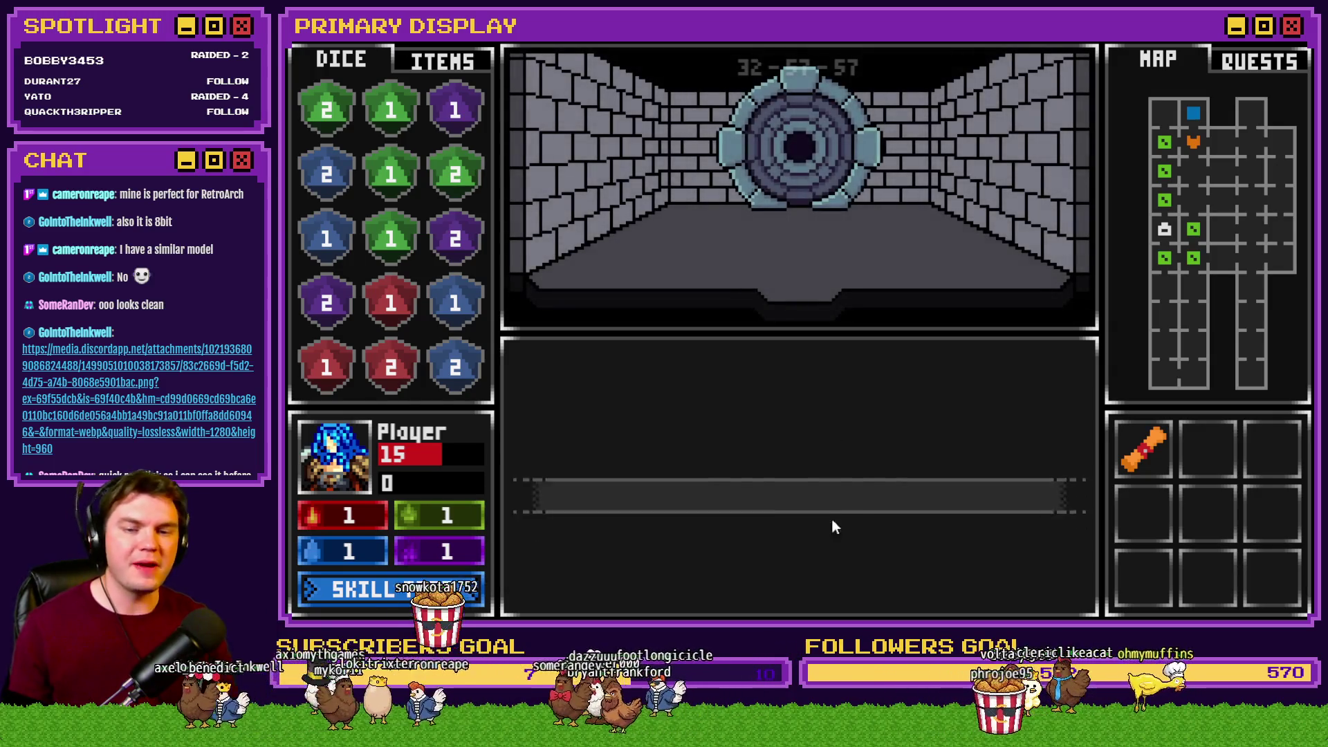
pyautogui.click(832, 469)
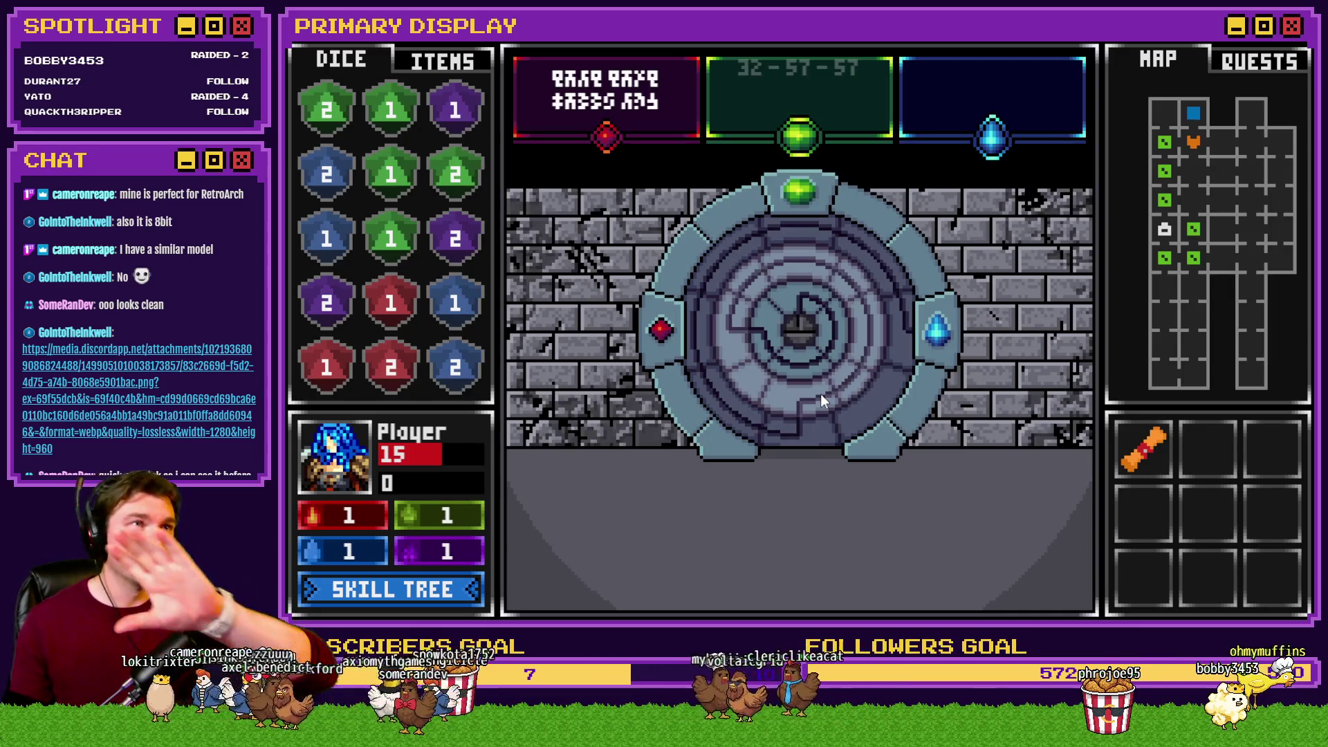